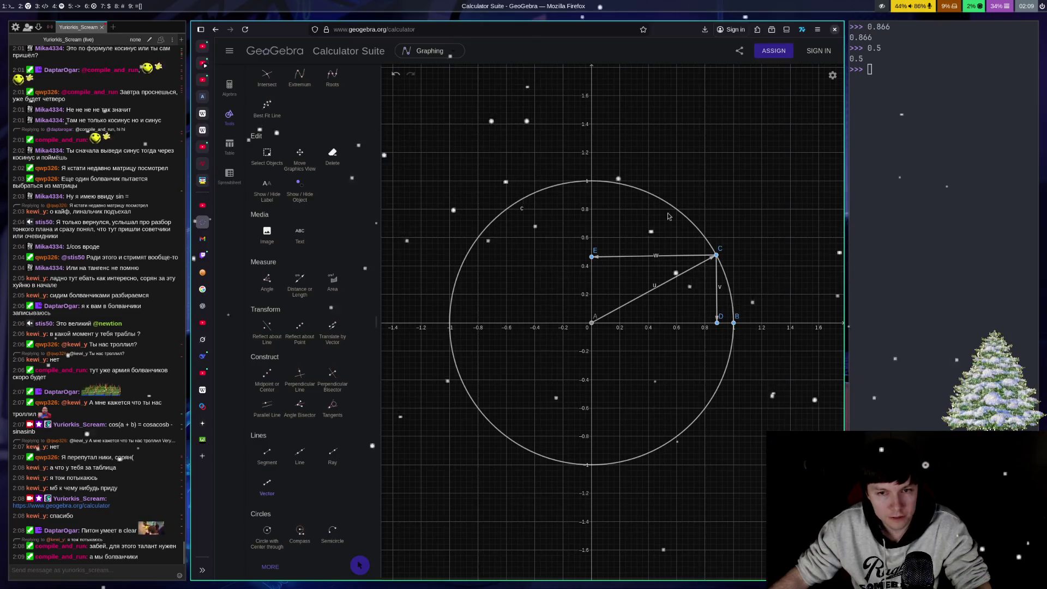
- Draw a vector from origin A to new circle point F, and another from F down to G on the x-axis
left_click(594, 326)
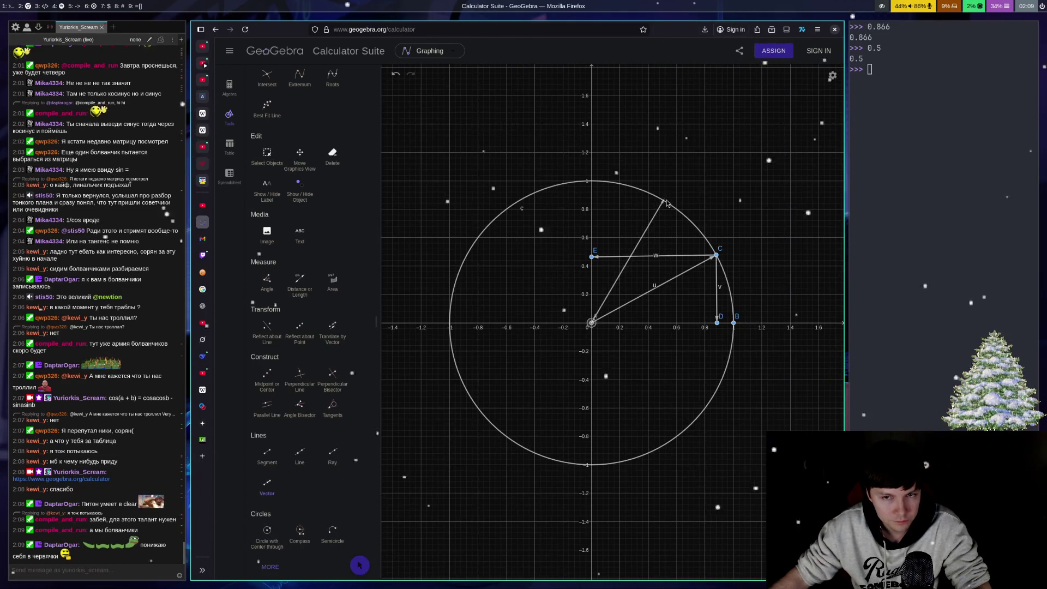
left_click(664, 202)
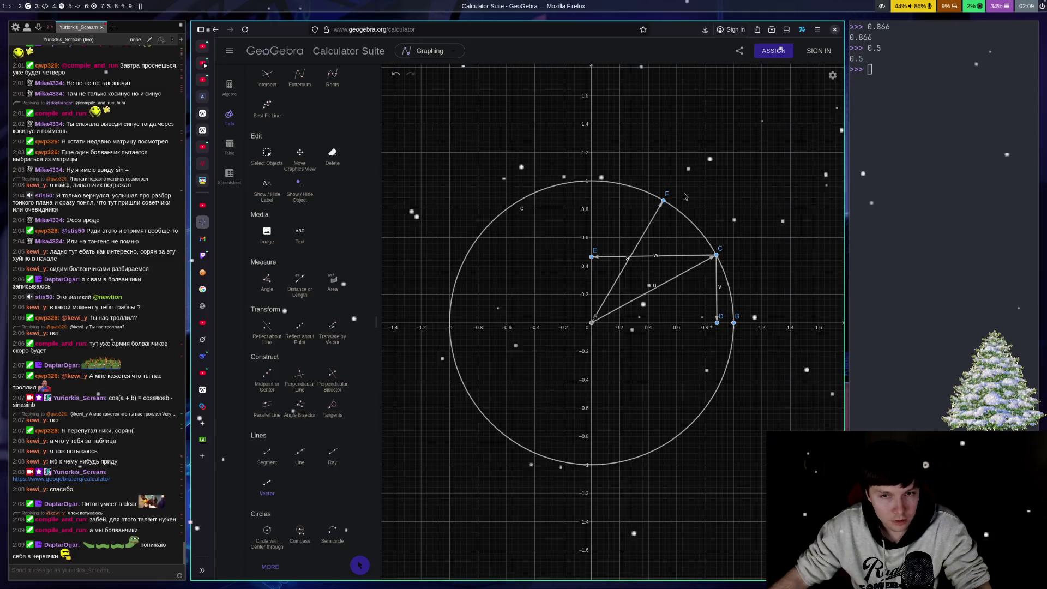
left_click(664, 201)
left_click(662, 323)
left_click(904, 115)
left_click(949, 66)
type("0.")
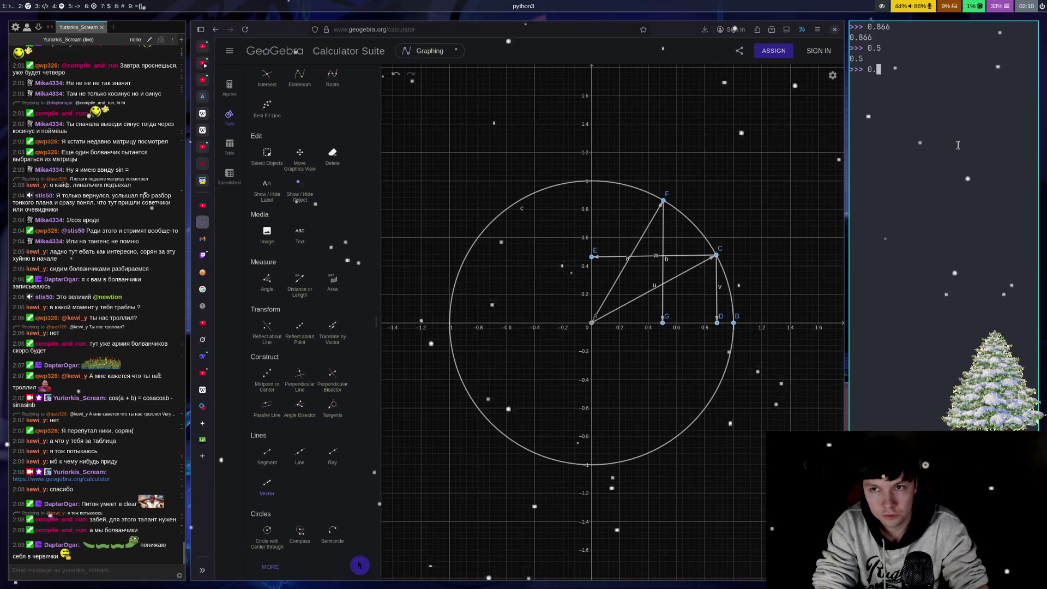
- Evaluate 0.866 * 0.6 and 0.866 * 0.5 in Python, getting 0.5196 and 0.433
type("866 * 0.6")
key("Return")
type("0.866 * 0.5")
key("Return")
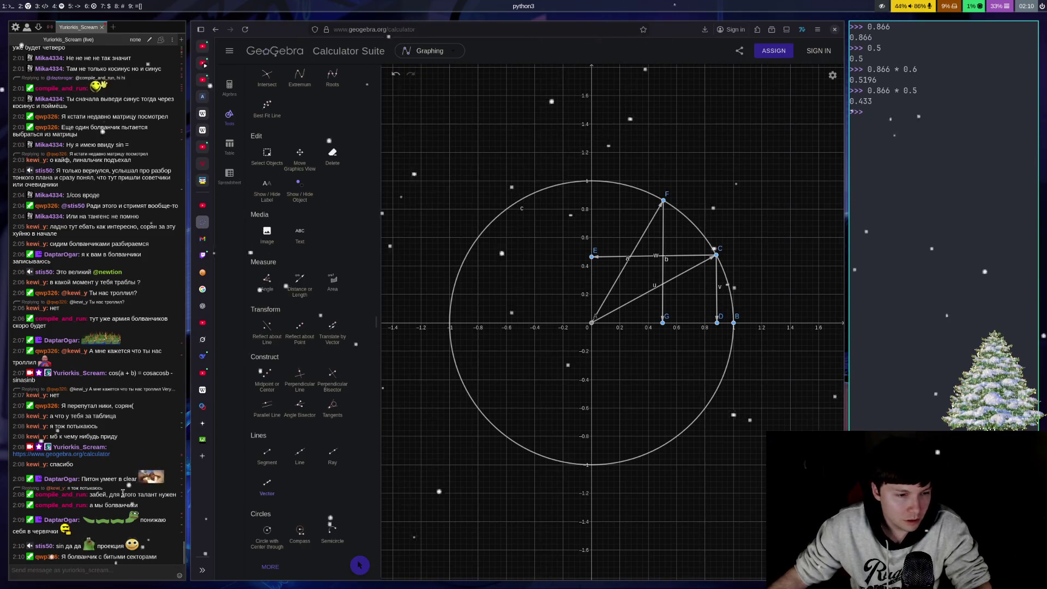
left_click(149, 382)
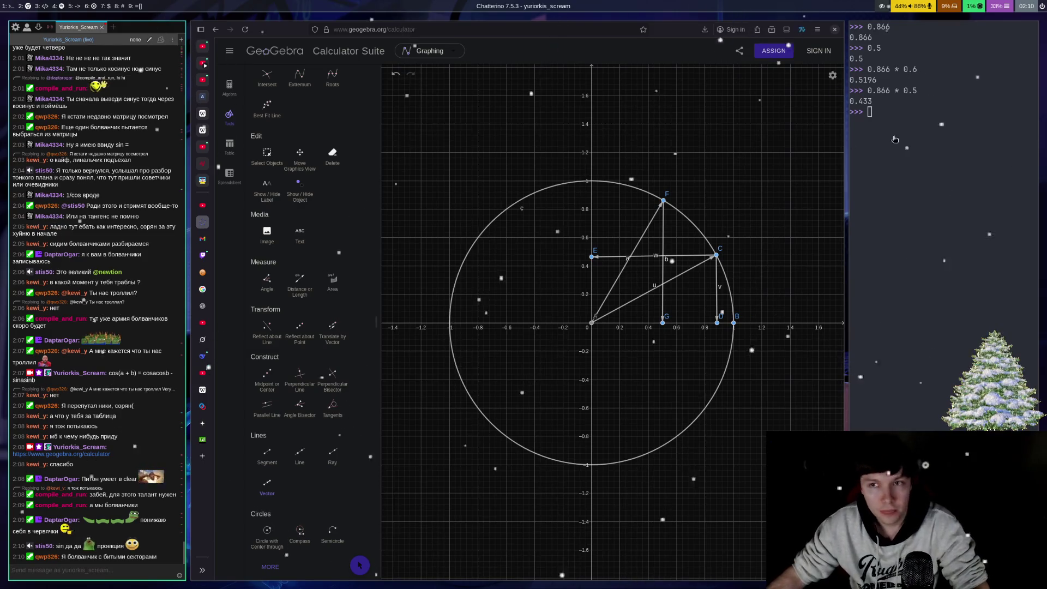
- Leave the Python console and return to the GeoGebra unit-circle graph
left_click(874, 142)
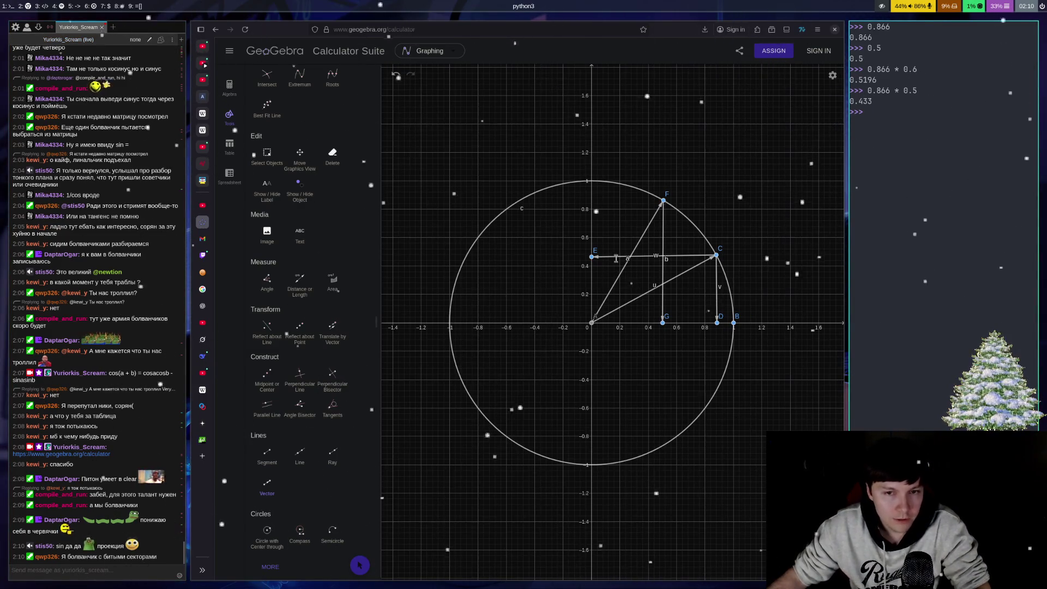
left_click(200, 483)
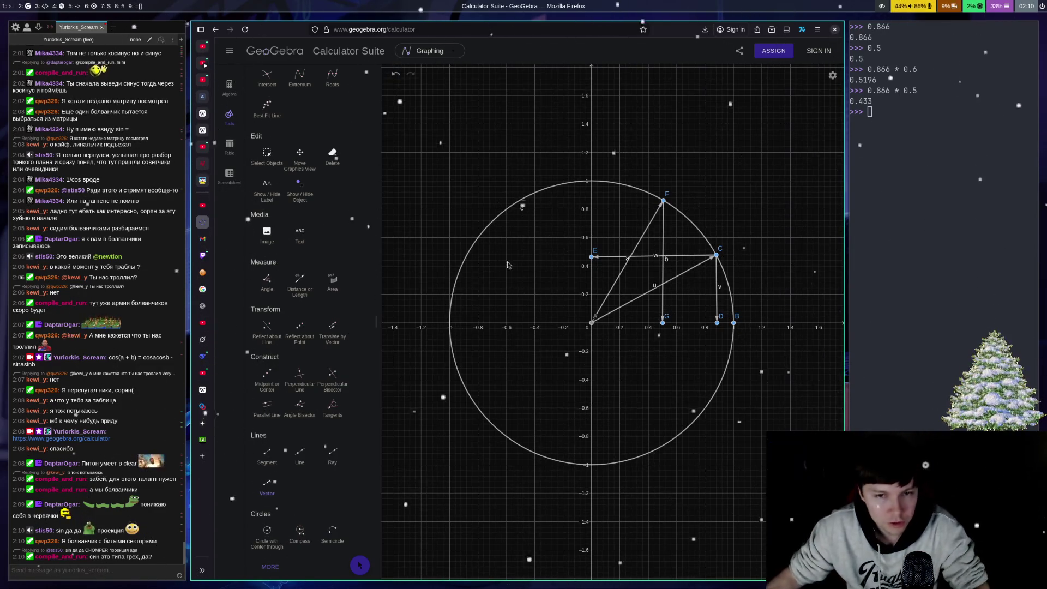
- Draw vector d from origin A to new point H on the upper-left arc, then start vector e at H
left_click(283, 488)
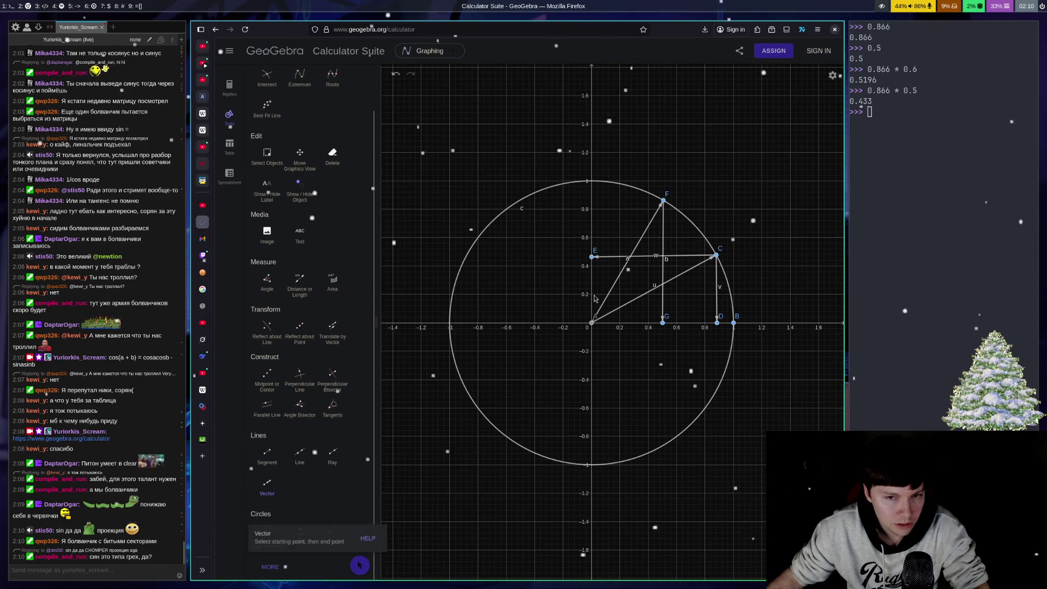
left_click(592, 326)
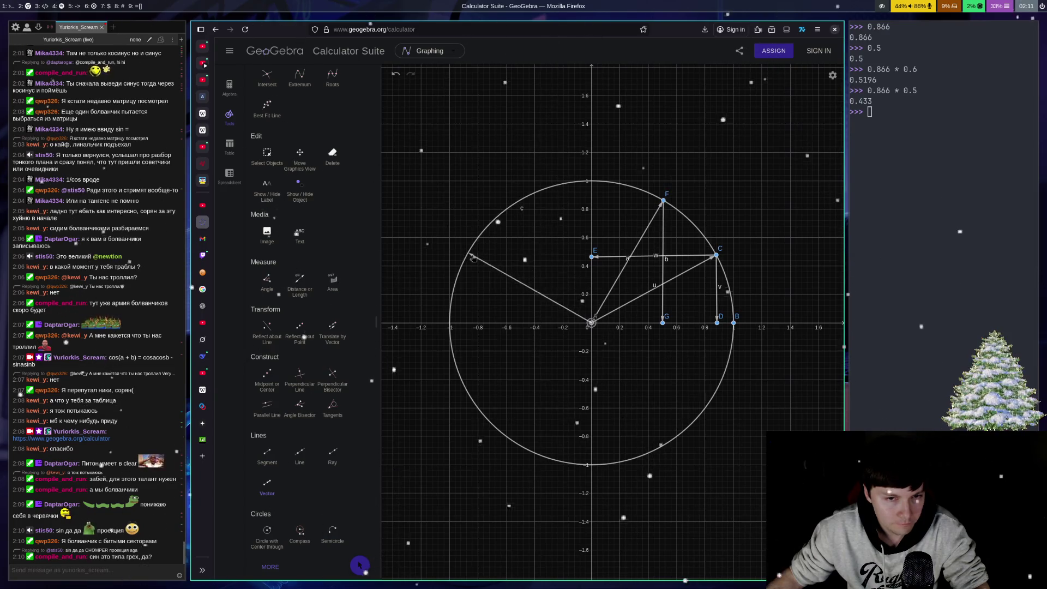
left_click(468, 254)
left_click(468, 254)
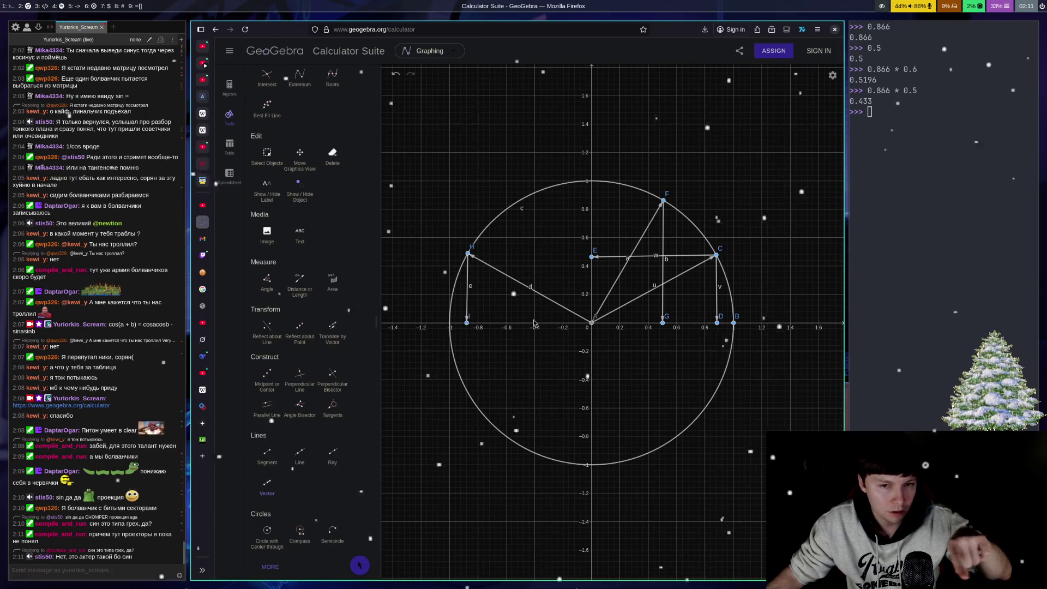
left_click(925, 151)
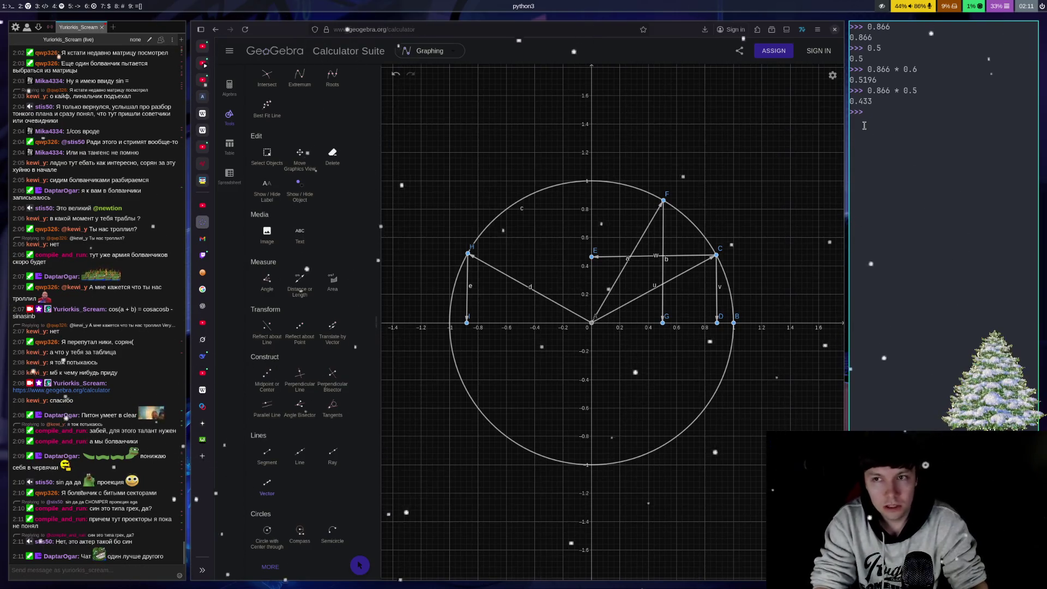
- Compute 0.433 - 0.433 in Python, confirming the result is 0.0
type("0.433 -")
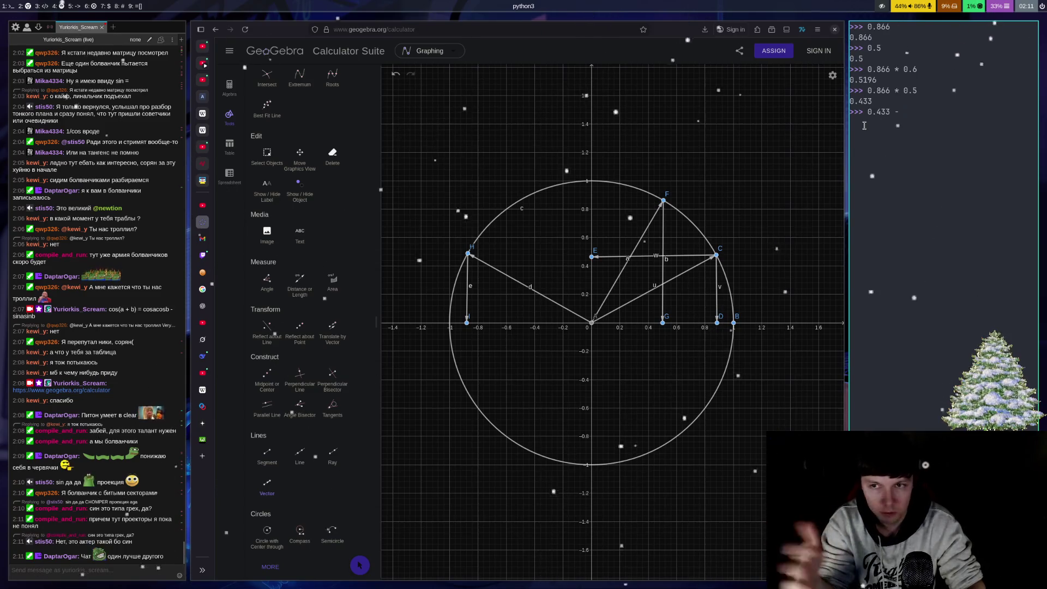
type(" 0.433")
key("Return")
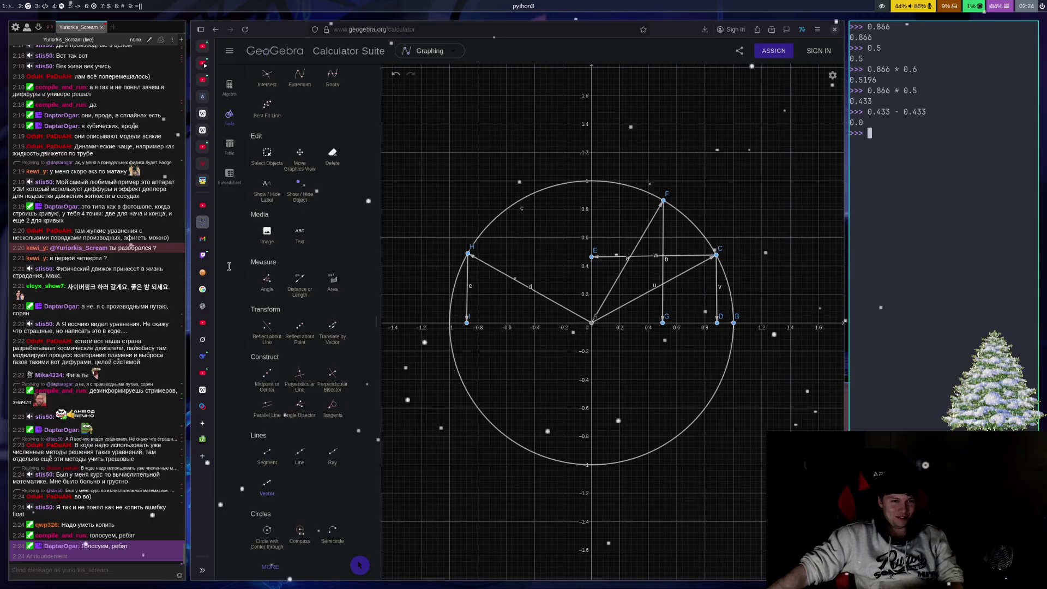
- Move from the GeoGebra graph to the Twitch stream tab
left_click(204, 255)
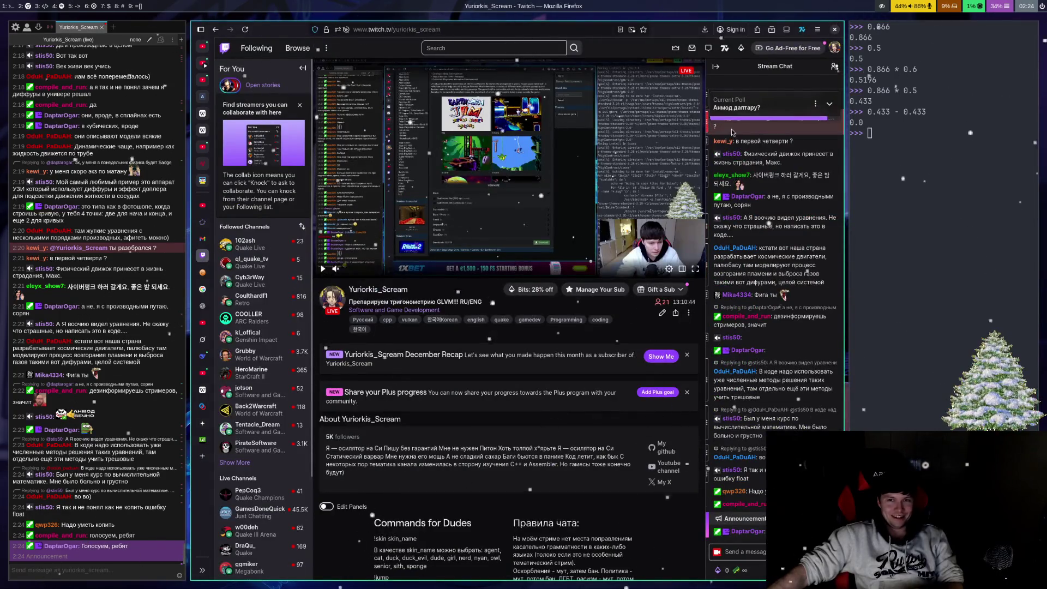
- Expand the Twitch chat's current poll, collapse it again, and return to the GeoGebra tab
left_click(754, 116)
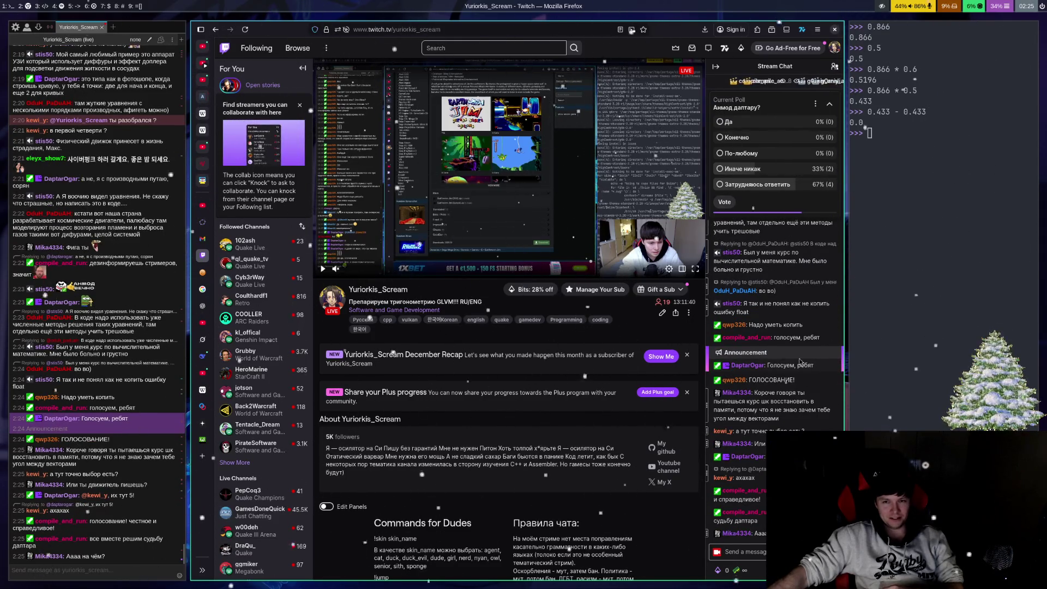
left_click(725, 552)
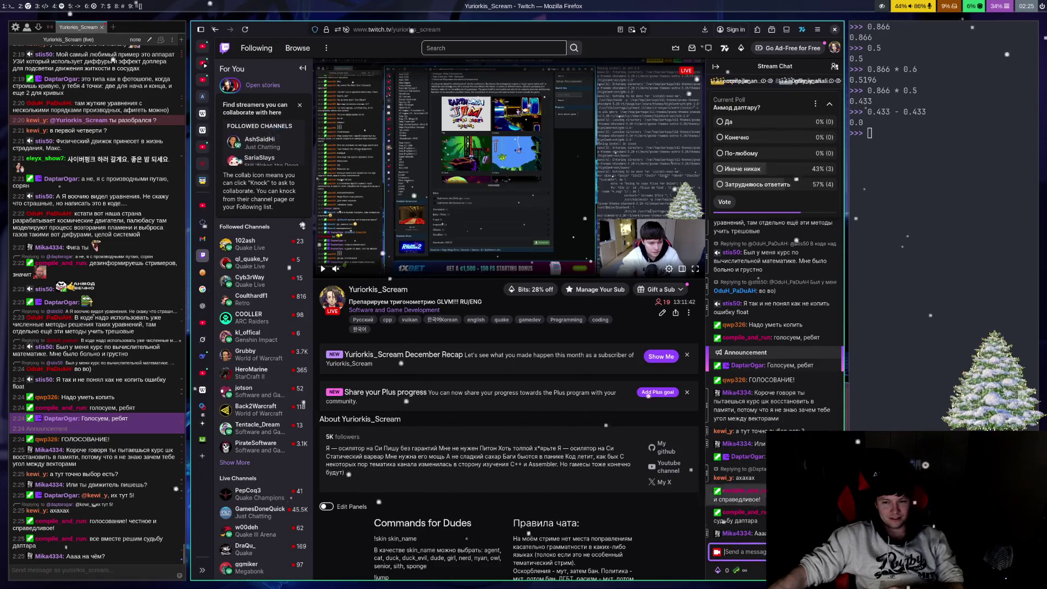
left_click(829, 104)
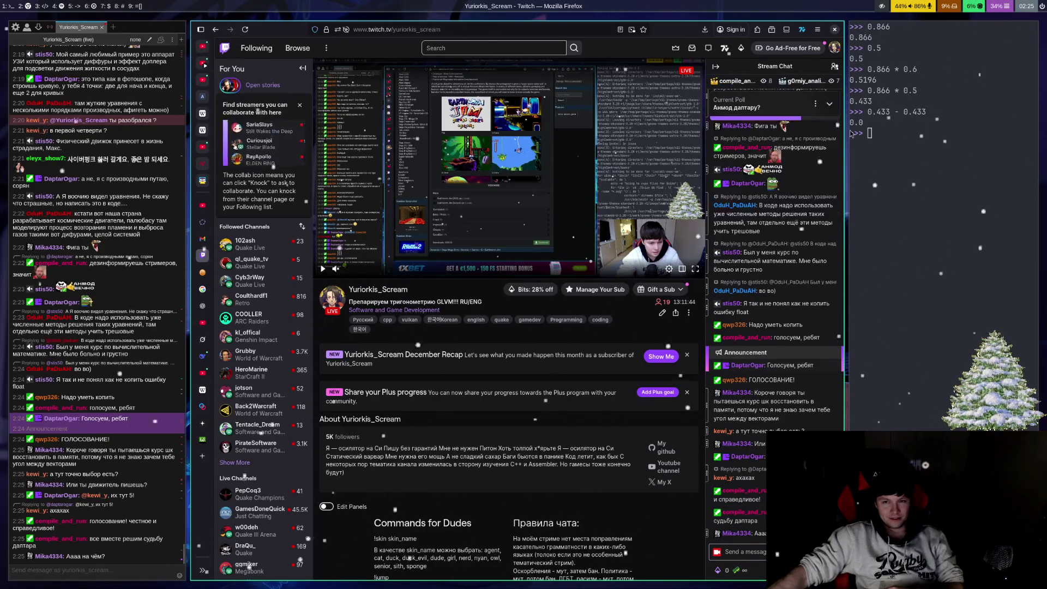
mouse_move(223, 309)
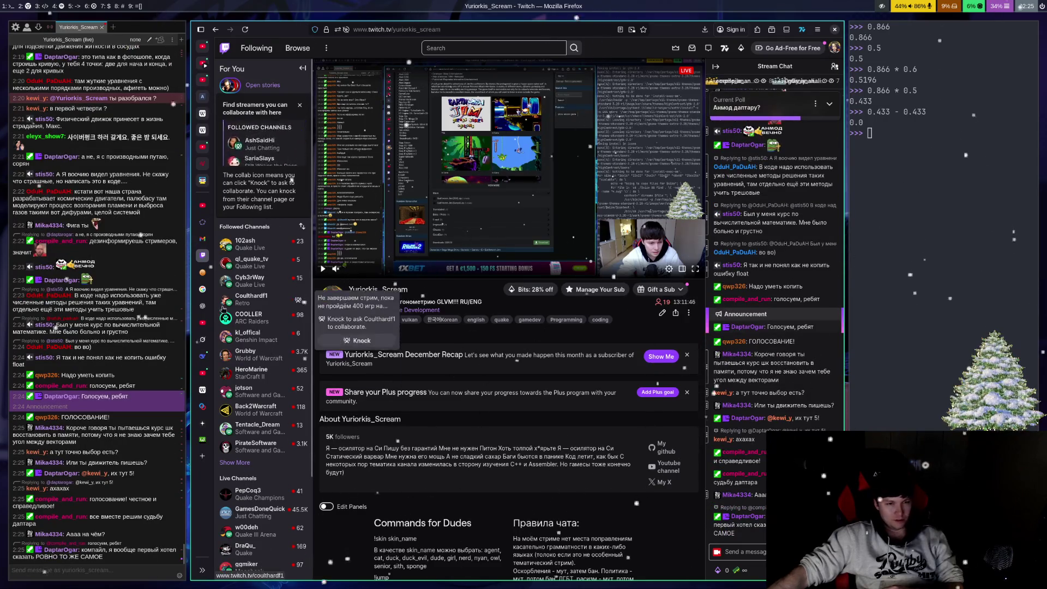
left_click(202, 222)
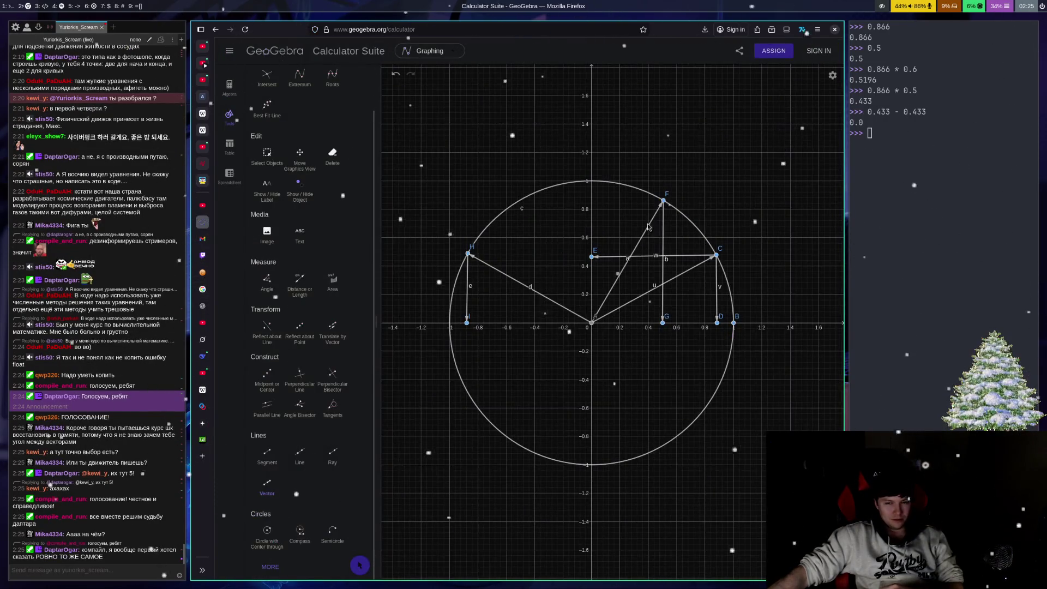
left_click(959, 296)
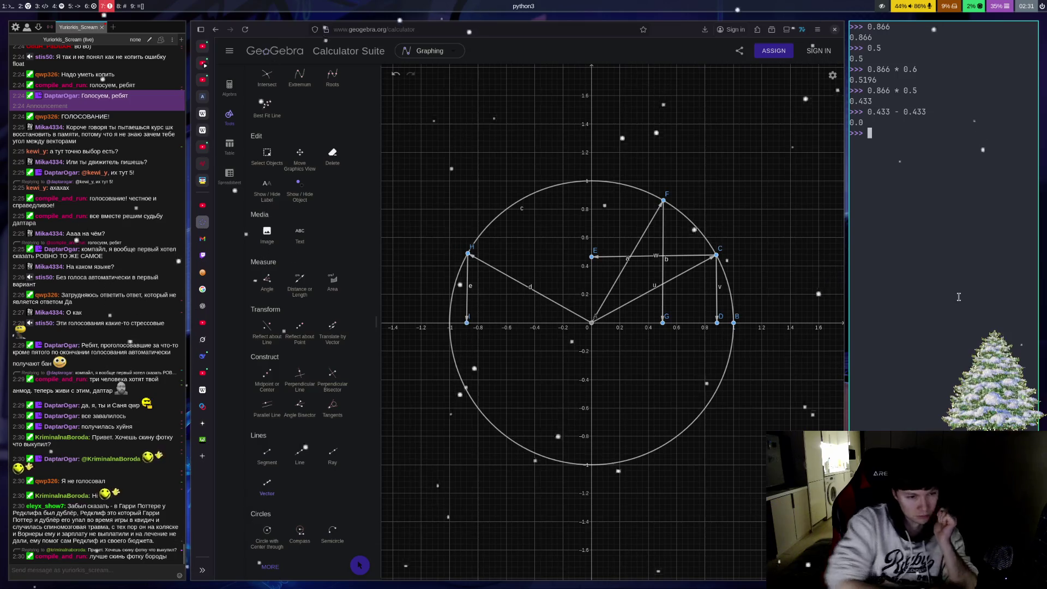
- Switch to workspace 7 with Super+7 to bring up Telegram Desktop
key("super+7")
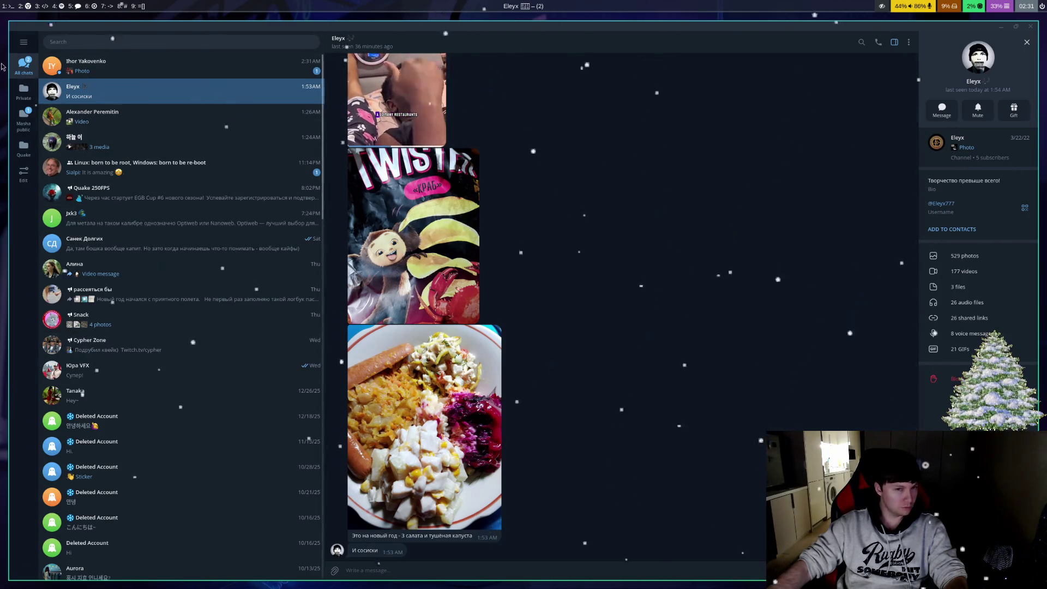
- Open the other contact's chat and view the hot sauce and beef jerky photo full-size
left_click(154, 78)
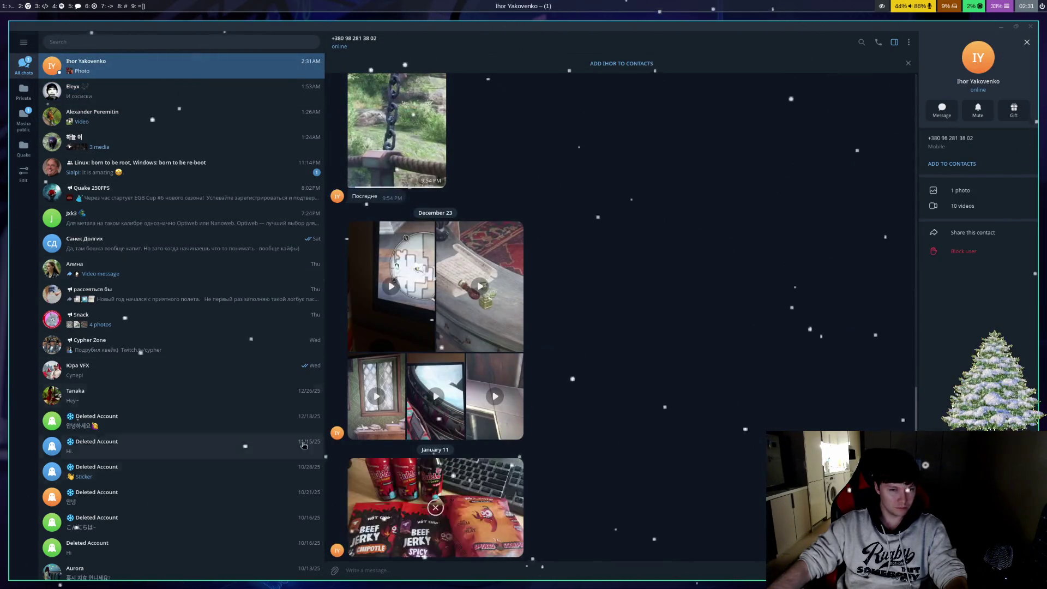
left_click(402, 532)
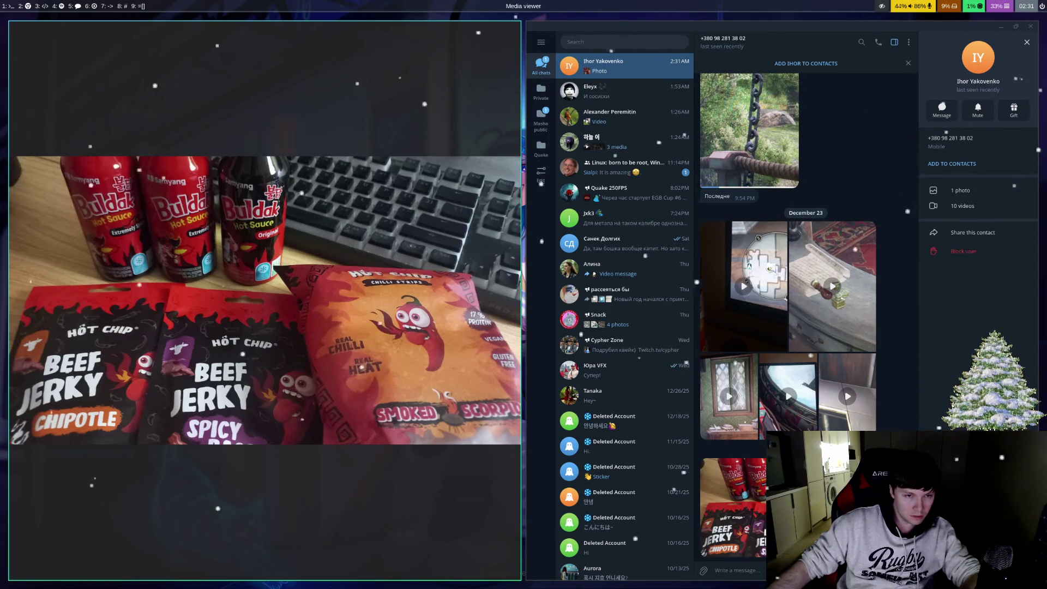
- Close the photo viewer, return to workspace 1, and open the Borodas2.webp image link from the chat
key("Escape")
key("super+1")
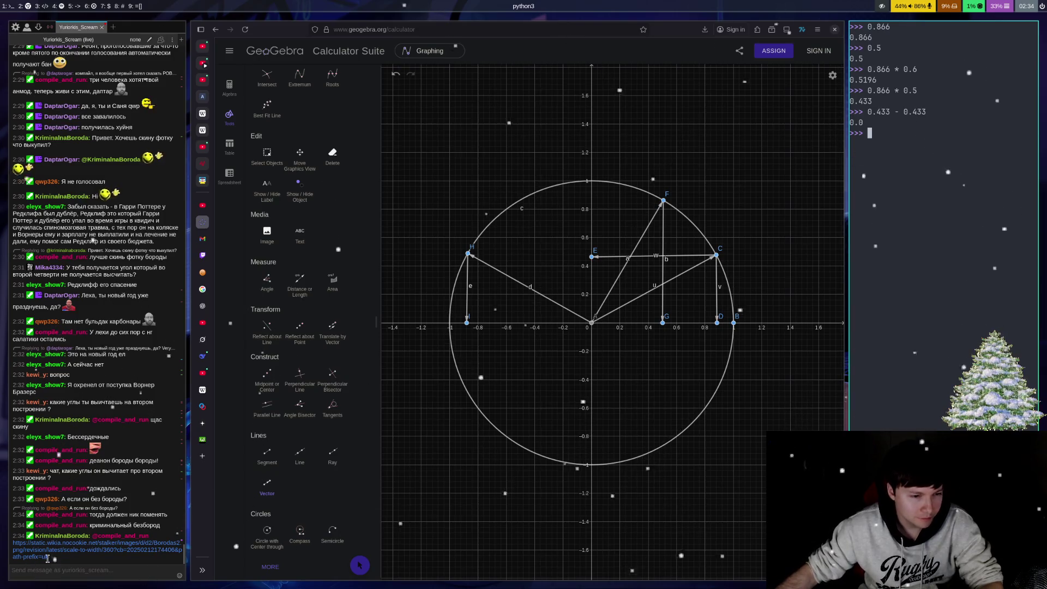
left_click(76, 555)
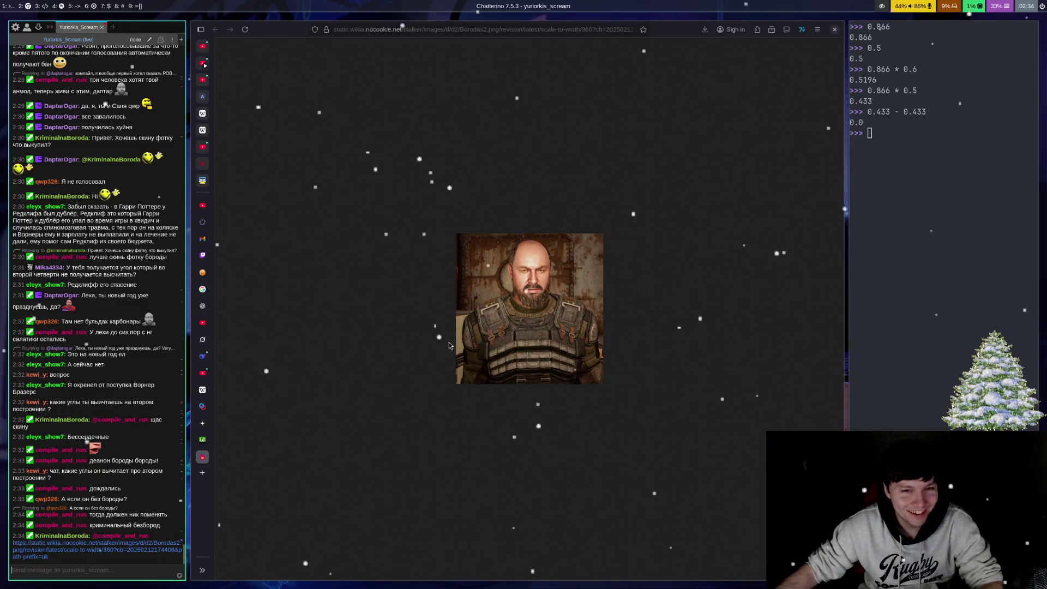
- Return from the image to the GeoGebra graph, nudge the circle back to centre, and select the Line tool
middle_click(202, 457)
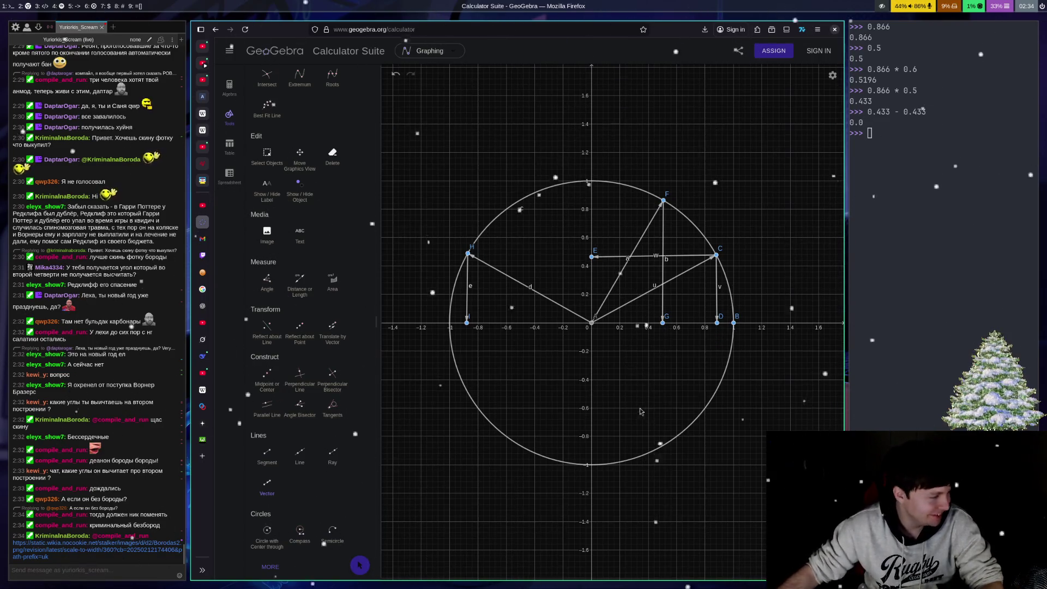
left_click(878, 299)
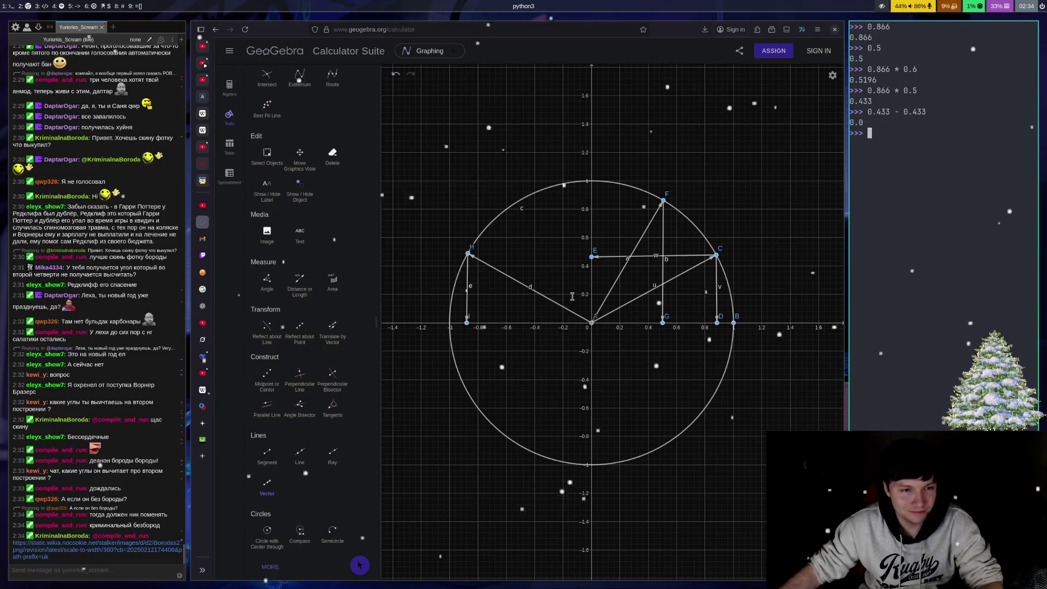
left_click(555, 362)
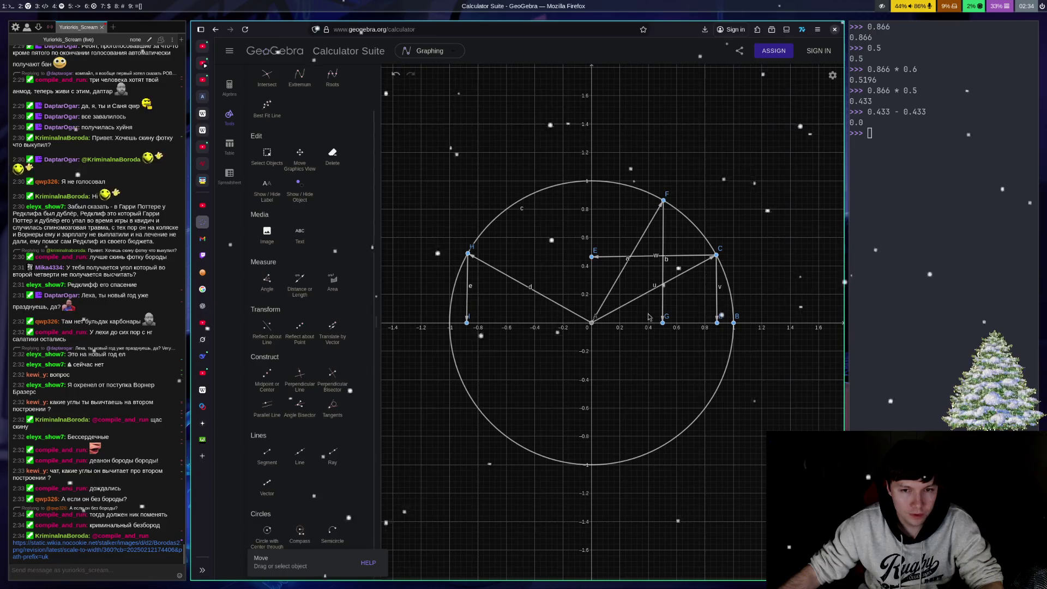
left_click_drag(666, 369, 661, 377)
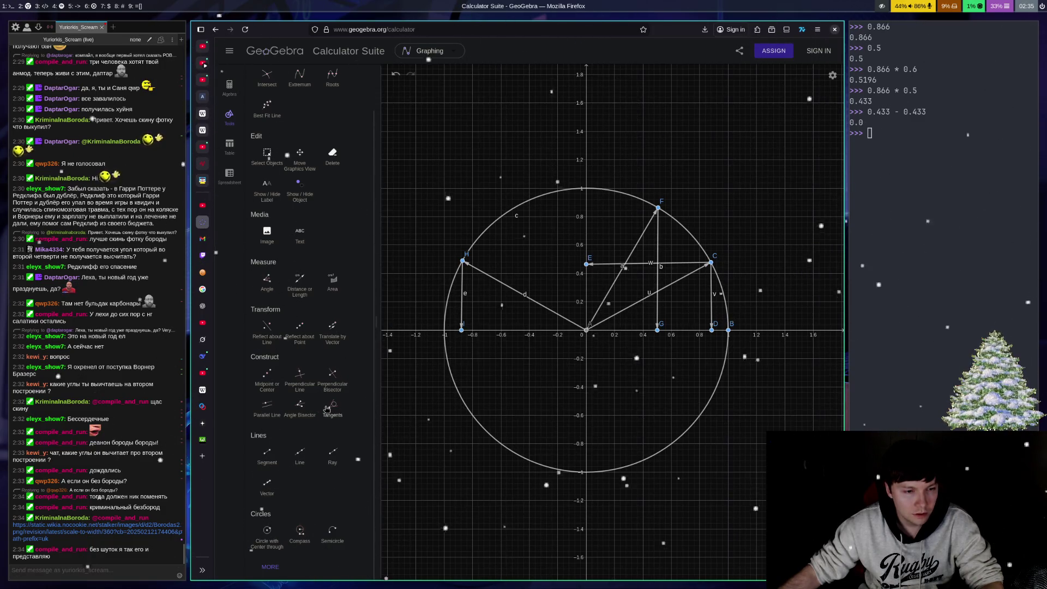
left_click(299, 455)
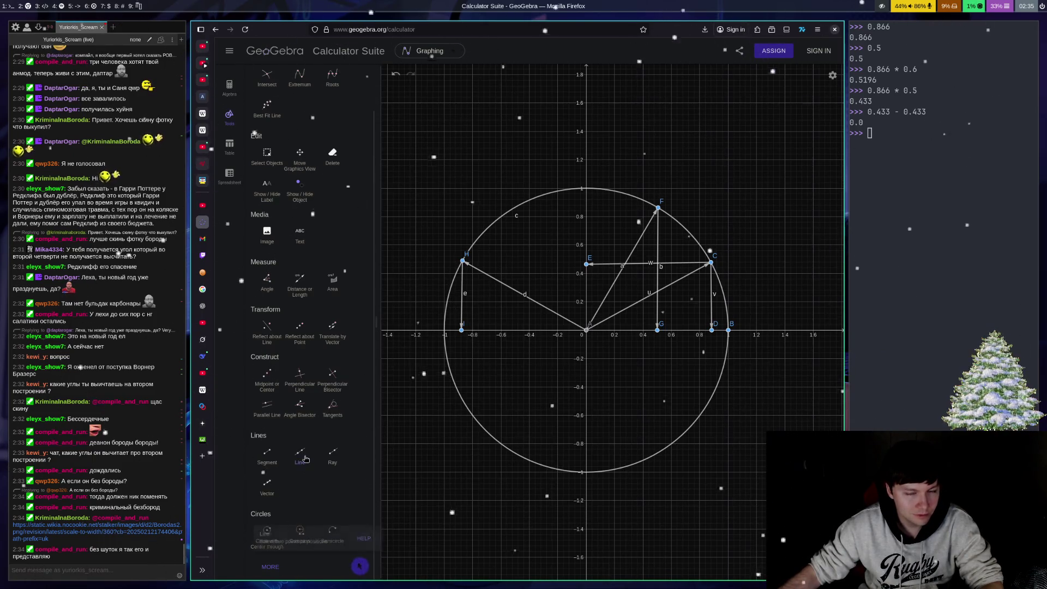
- Draw line f through origin A and C, and line g through A and new point J
left_click(586, 329)
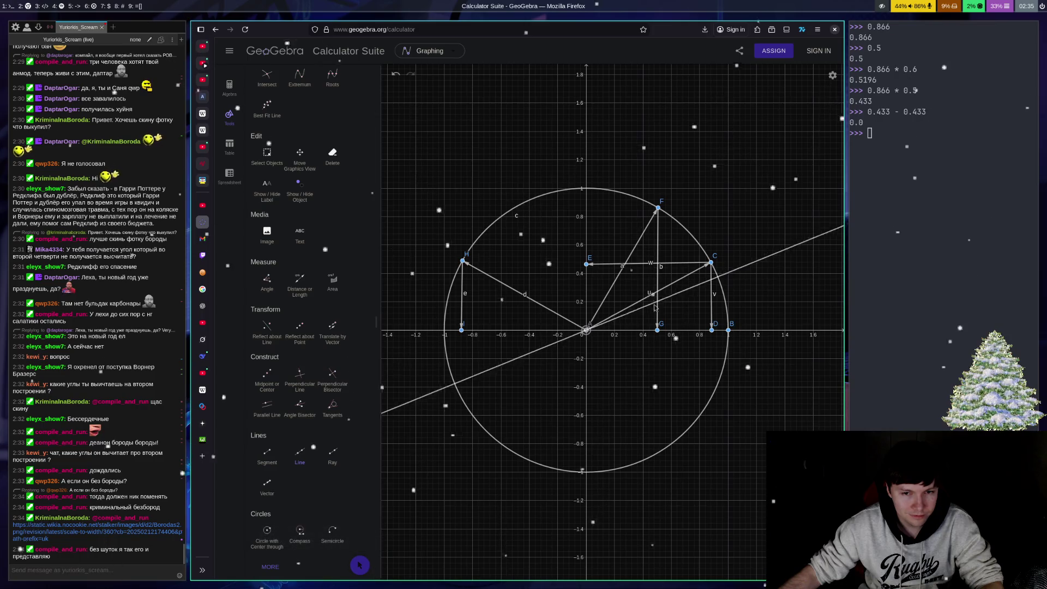
left_click(712, 265)
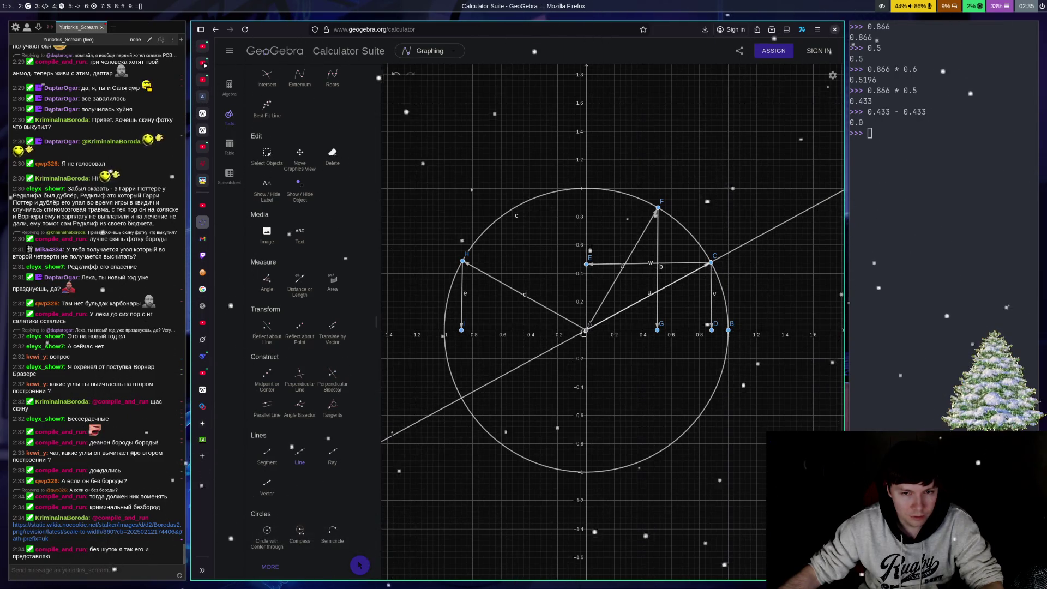
left_click(584, 328)
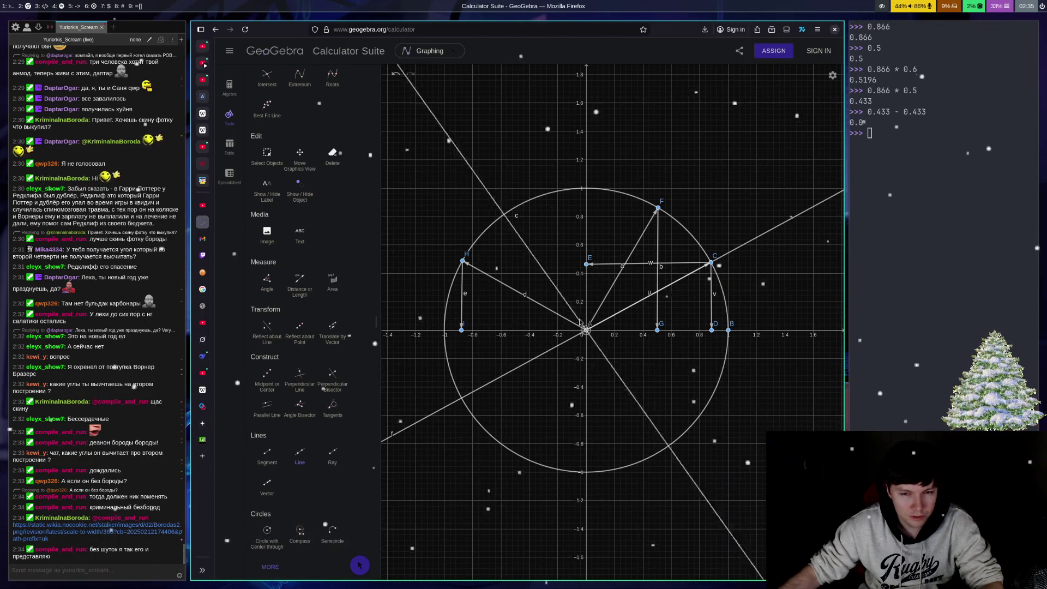
left_click(567, 292)
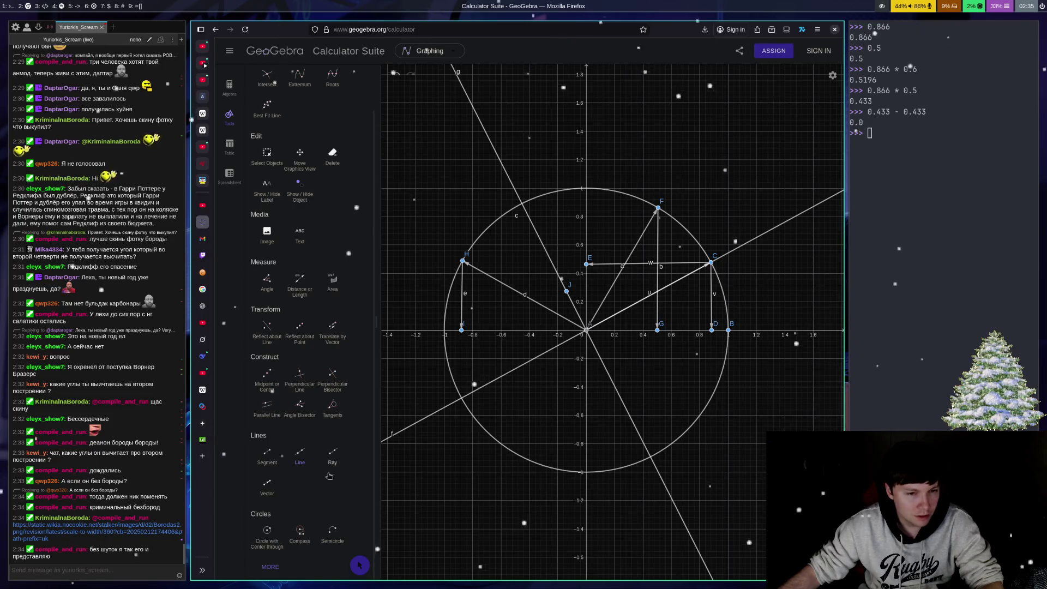
left_click(266, 482)
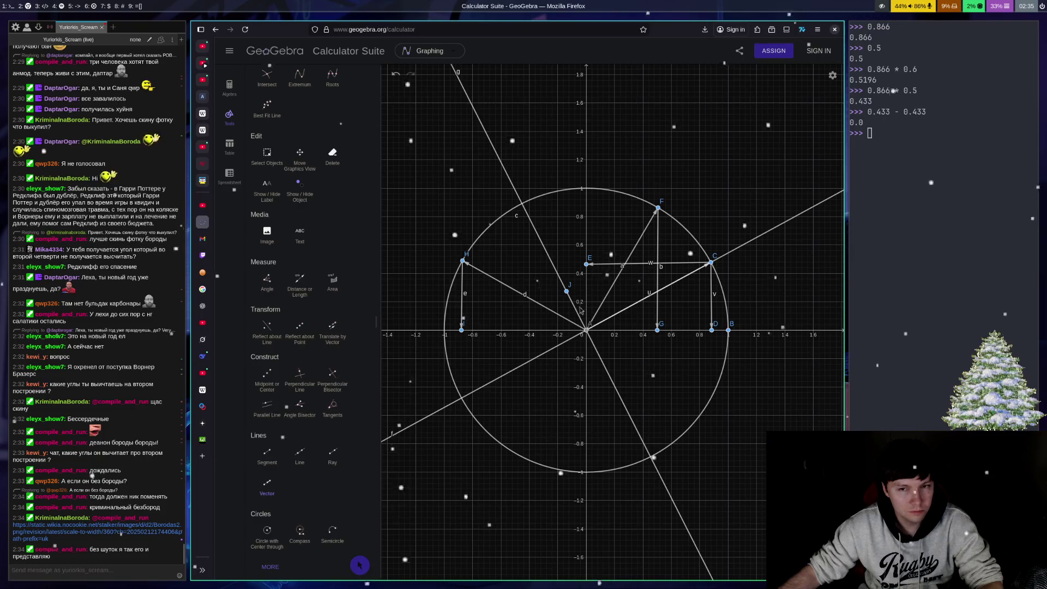
- Add a vector from A to new point K at (0,1), then vectors from K to new points L and M
left_click(590, 323)
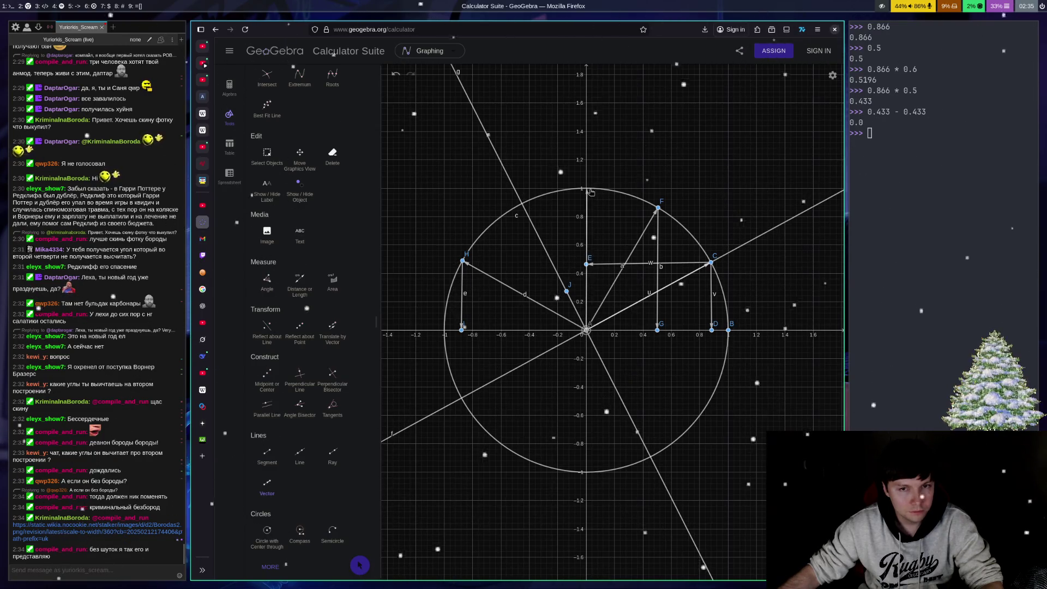
left_click(587, 189)
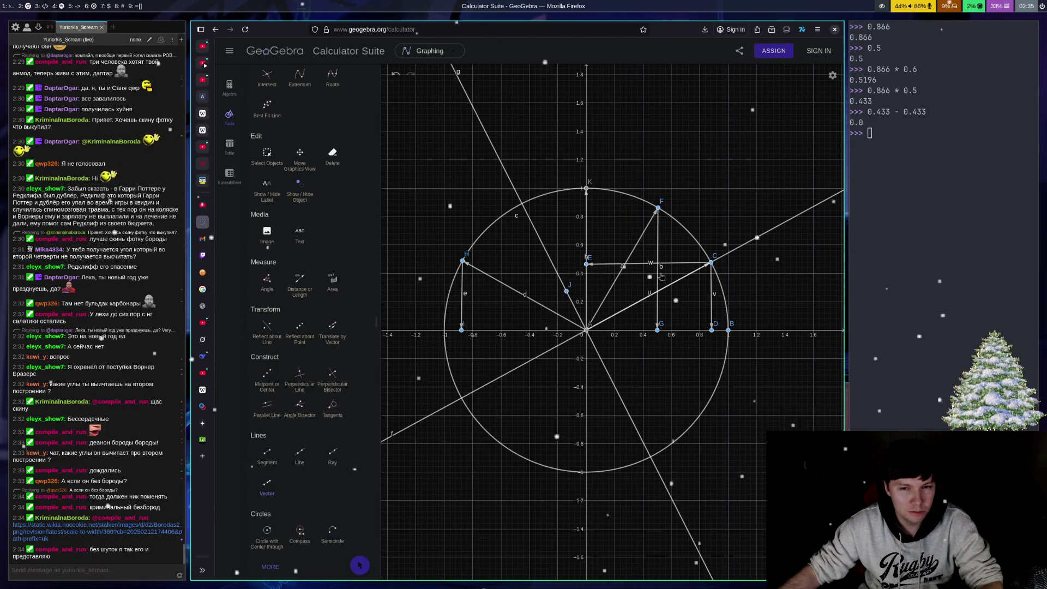
left_click(590, 191)
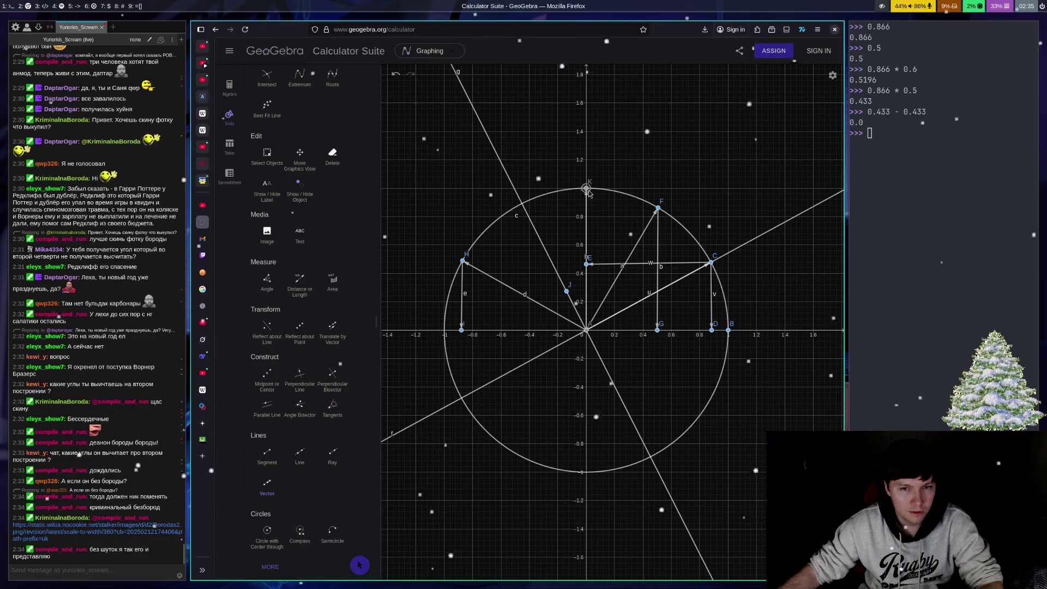
left_click(645, 295)
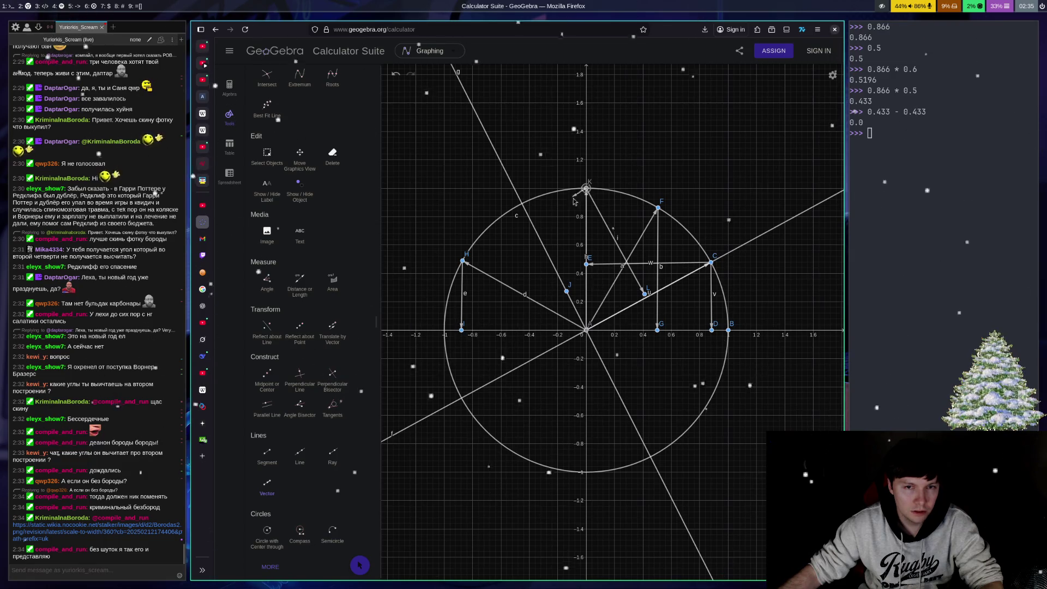
left_click(529, 216)
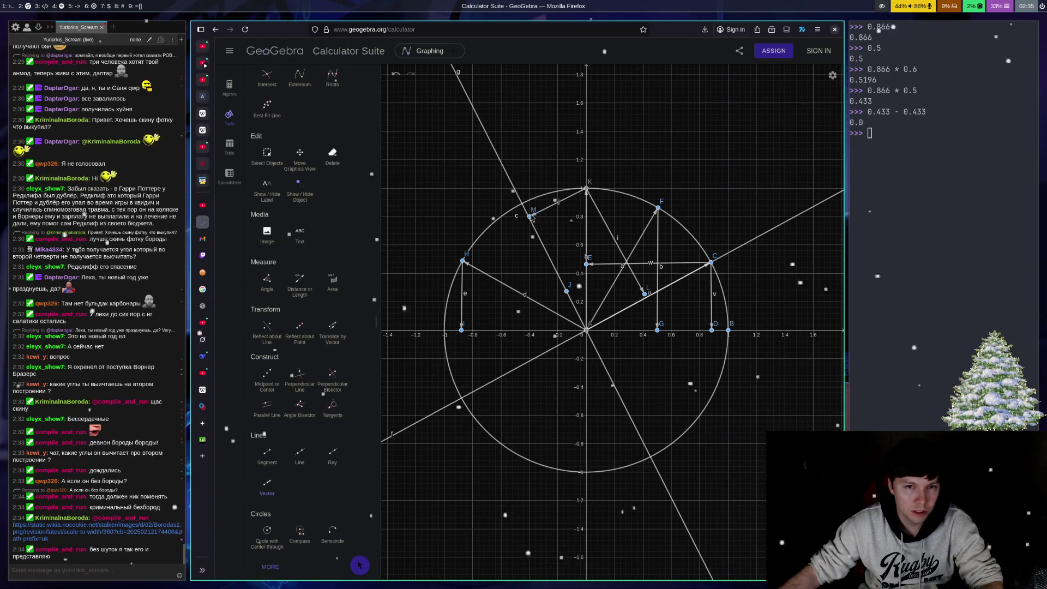
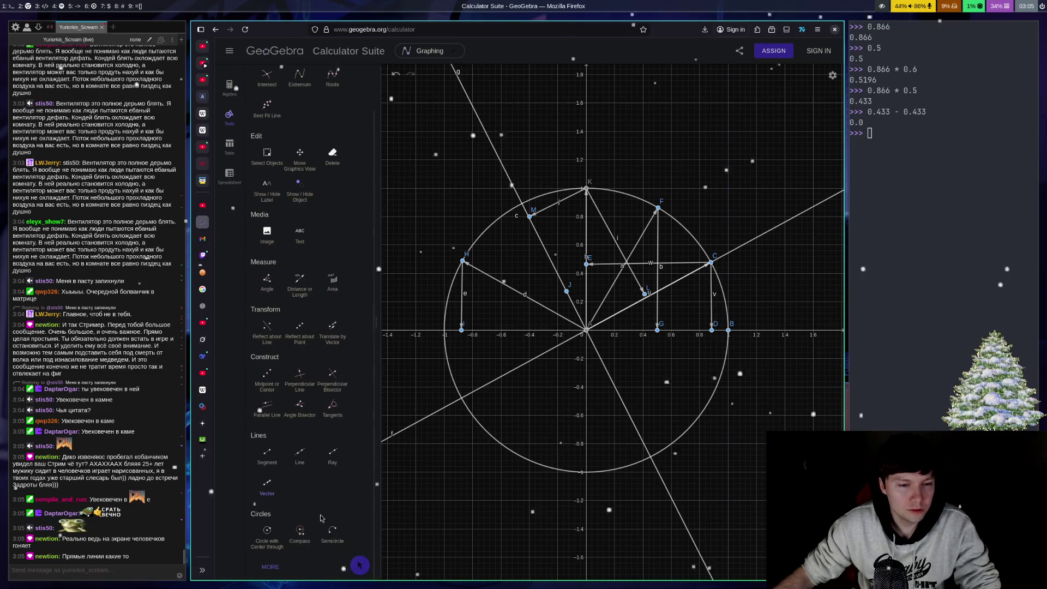
- Undo the recent lines, points and projections back to the bare circle, then open the linked YouTube Short
left_click(359, 565)
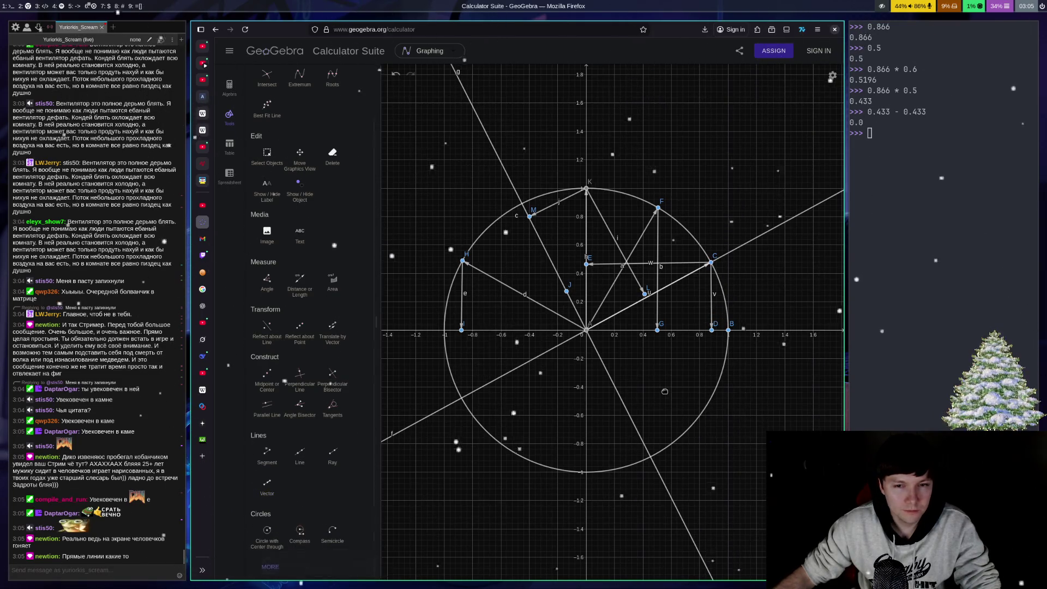
left_click_drag(647, 383, 640, 383)
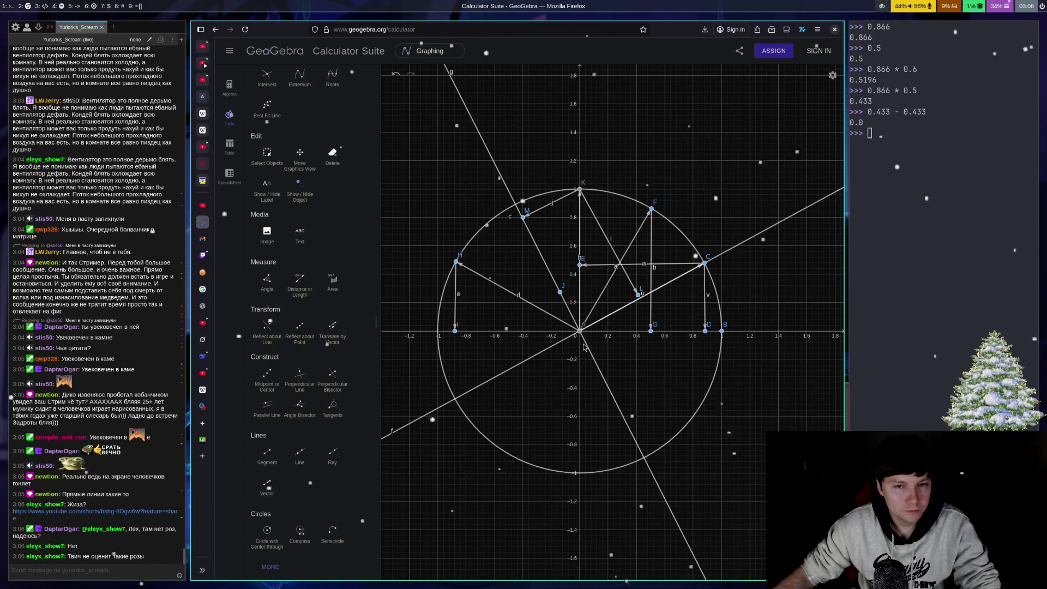
key("ctrl+z")
key("ctrl+z")
key("ctrl+z")
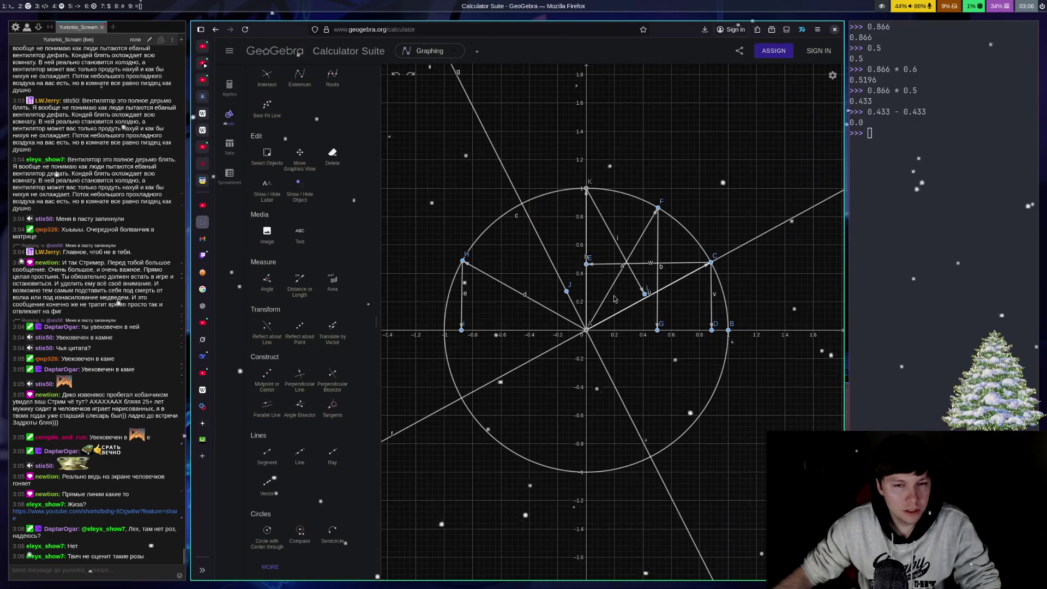
key("ctrl+z")
key("ctrl+z")
key("ctrl+z")
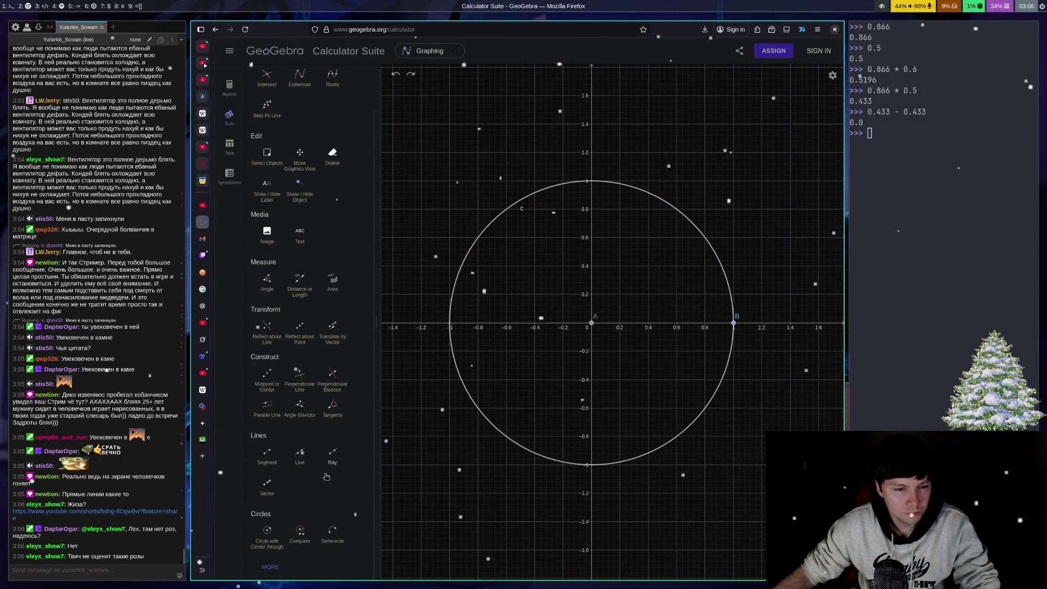
left_click(272, 489)
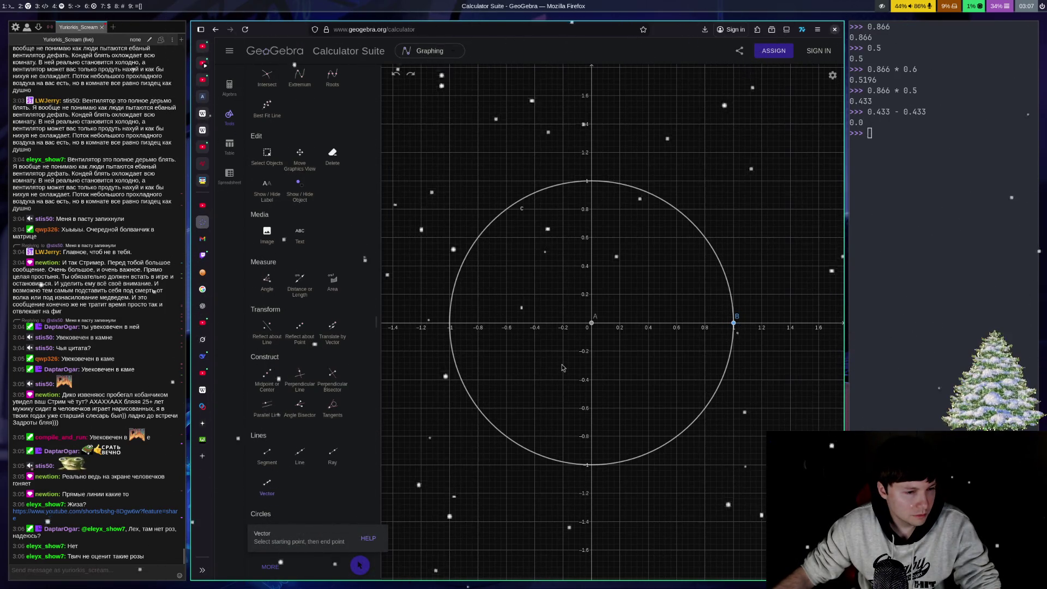
left_click(82, 510)
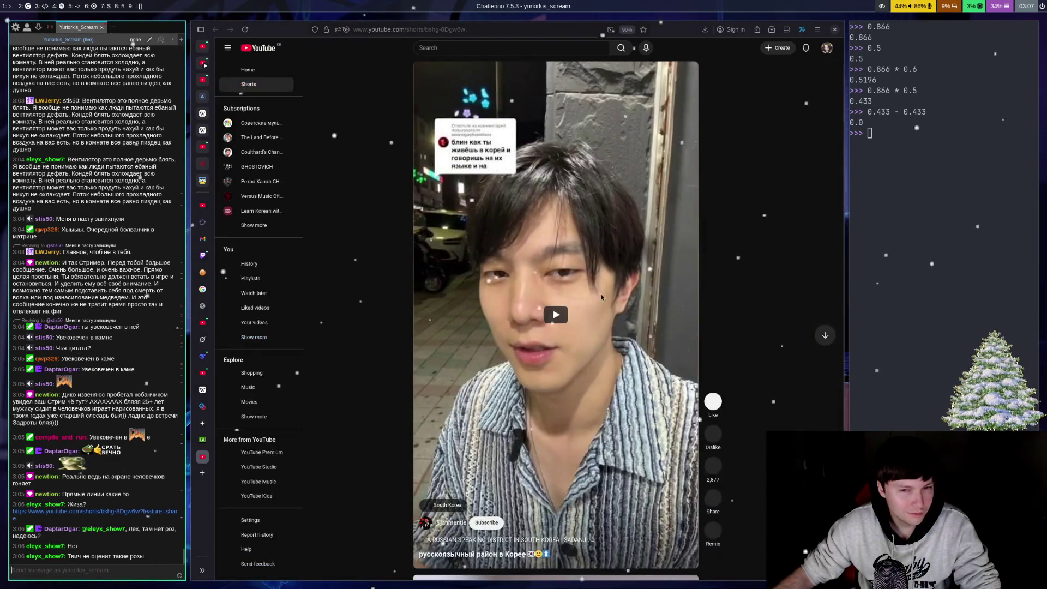
left_click(587, 332)
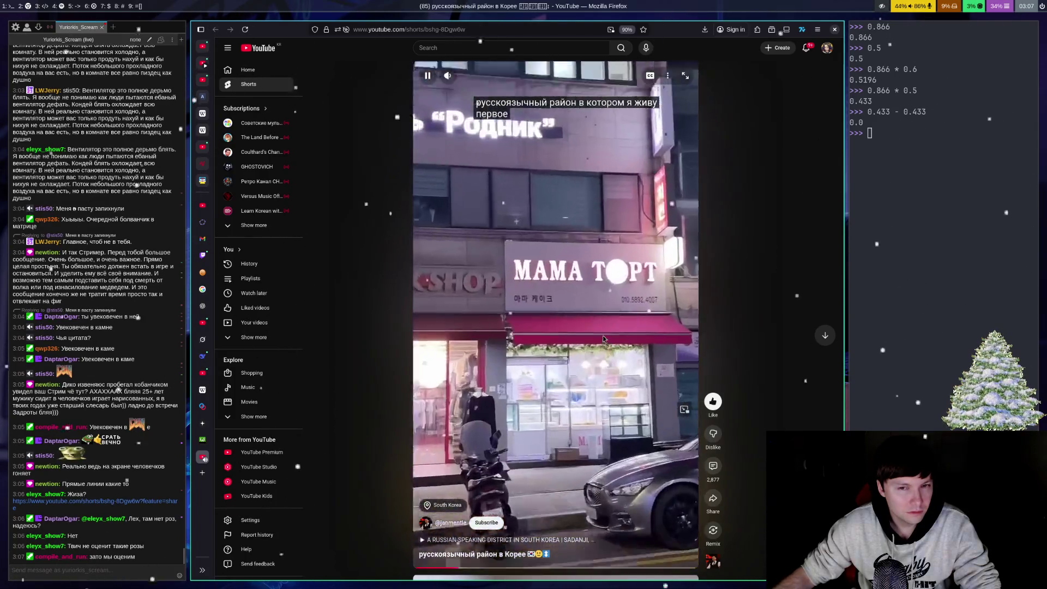
left_click(583, 325)
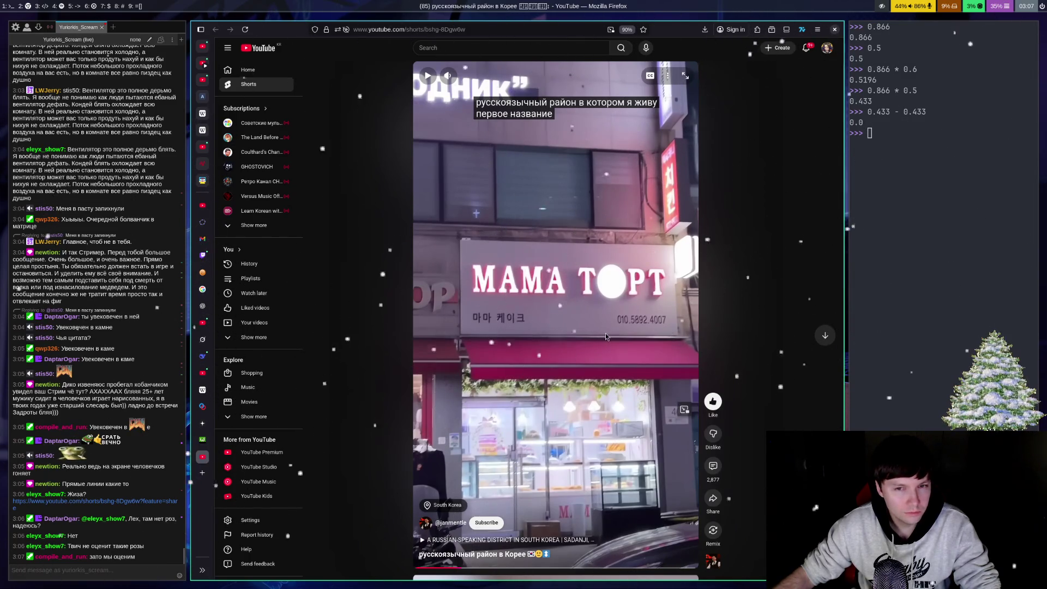
left_click(605, 335)
left_click(526, 372)
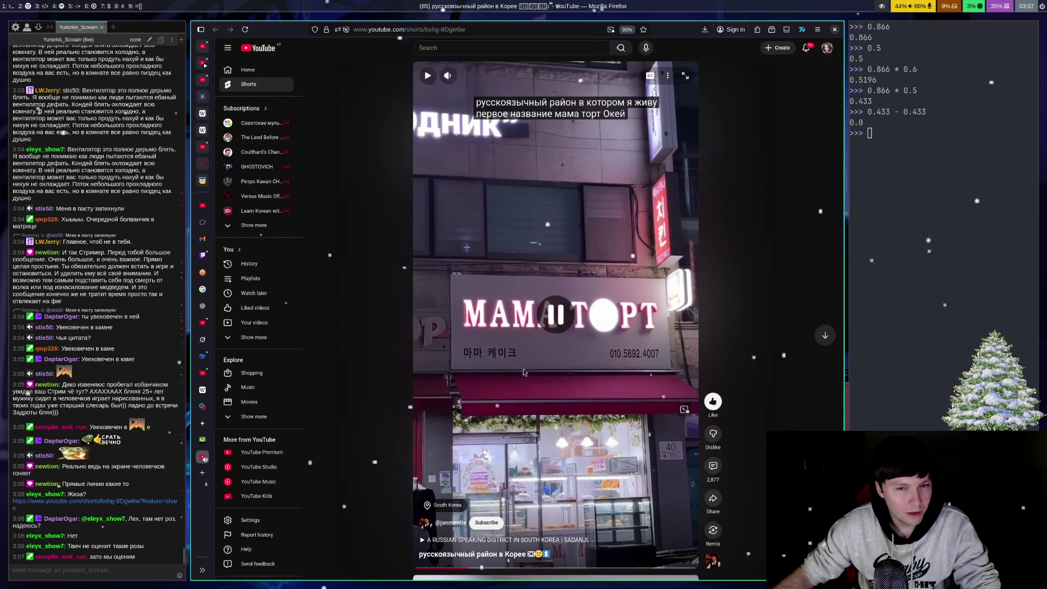
left_click(587, 330)
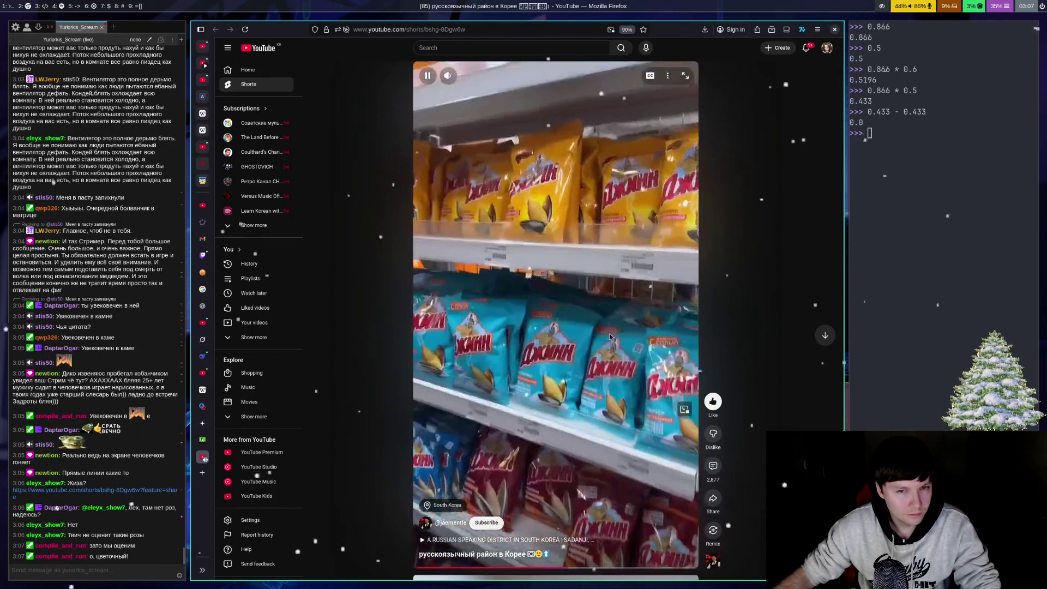
left_click(606, 339)
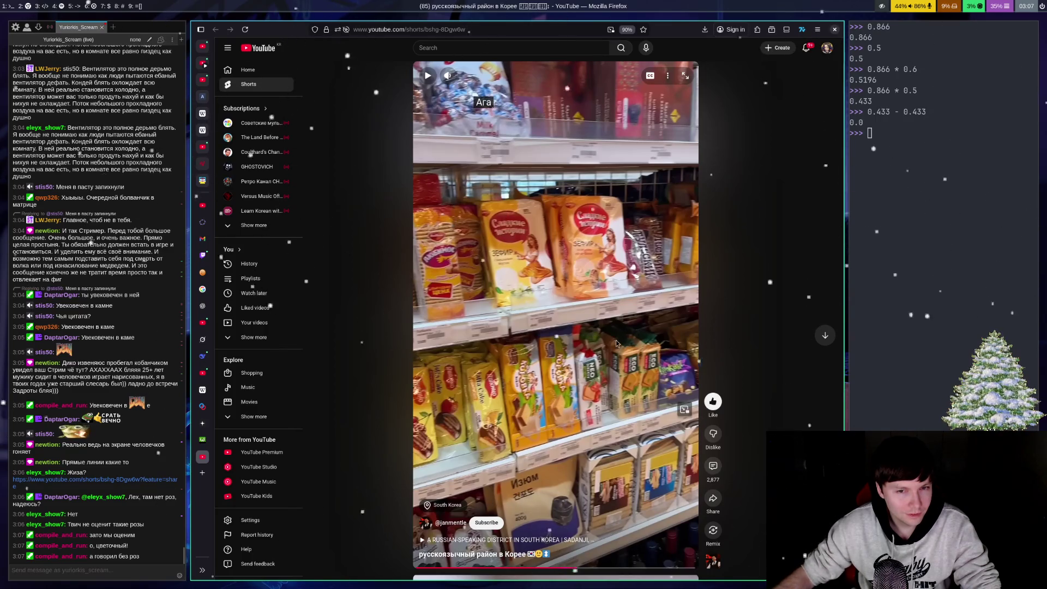
left_click(617, 343)
left_click(622, 343)
left_click(638, 341)
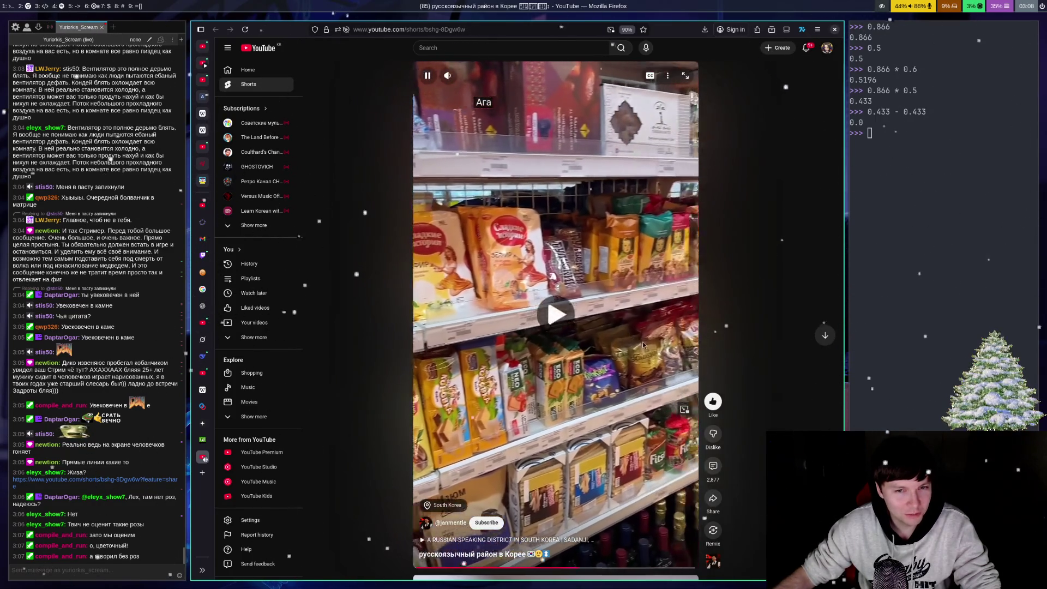
left_click(630, 305)
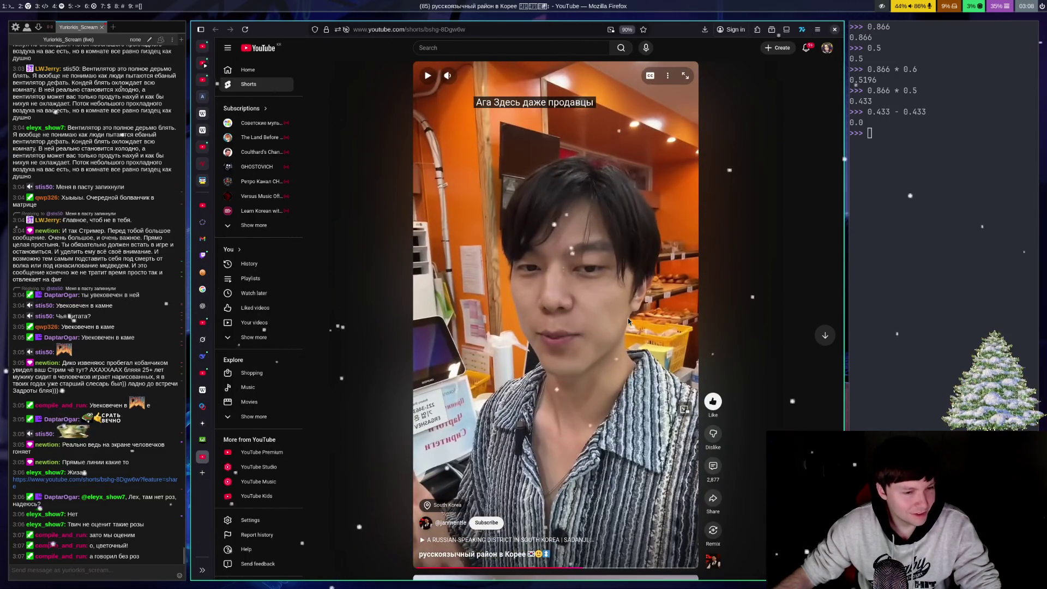
left_click(627, 321)
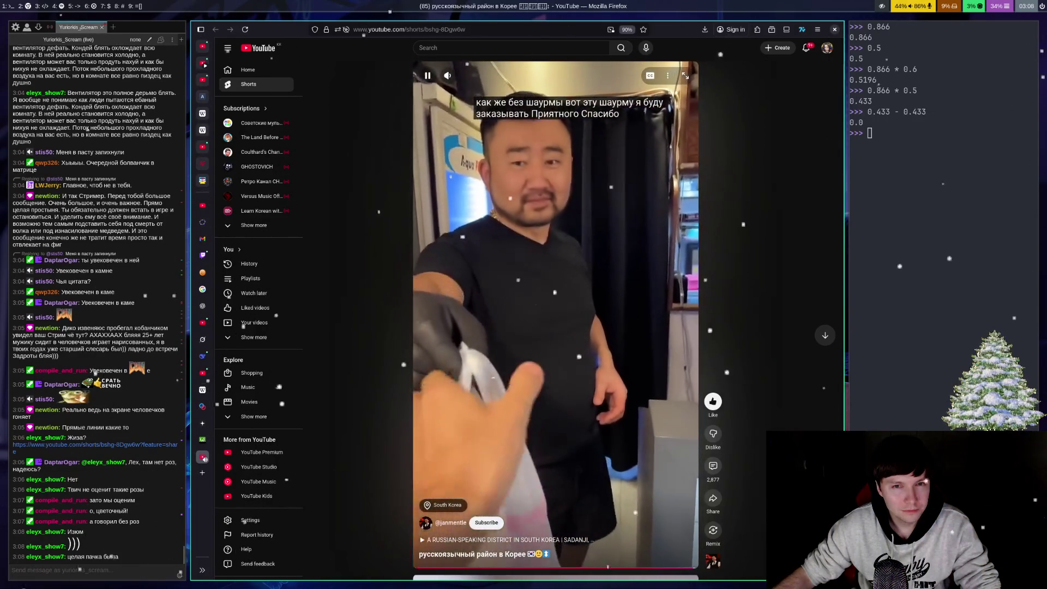
left_click(659, 317)
key("ctrl+Tab")
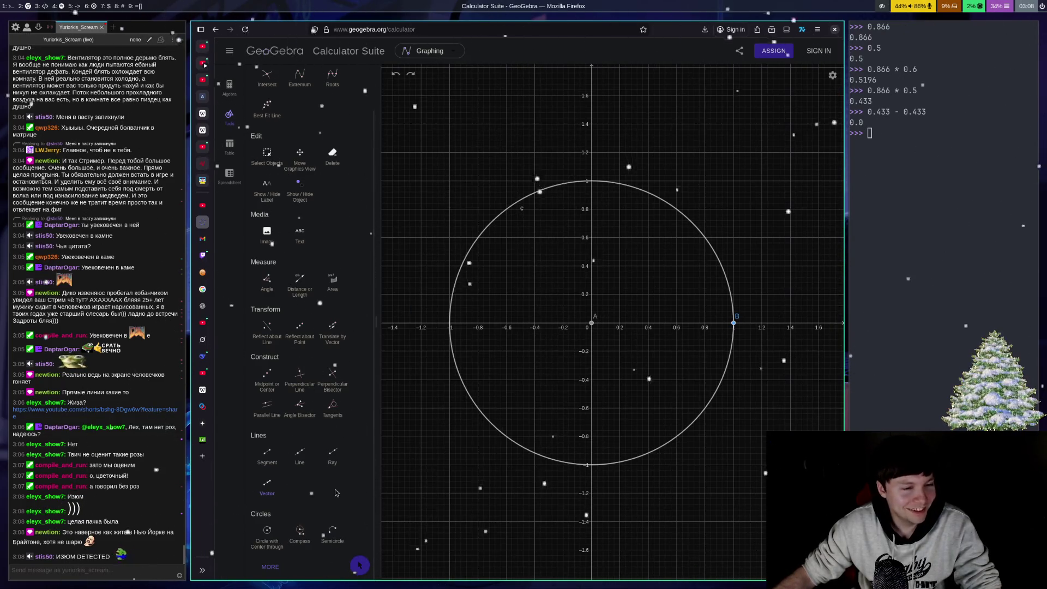
left_click(127, 565)
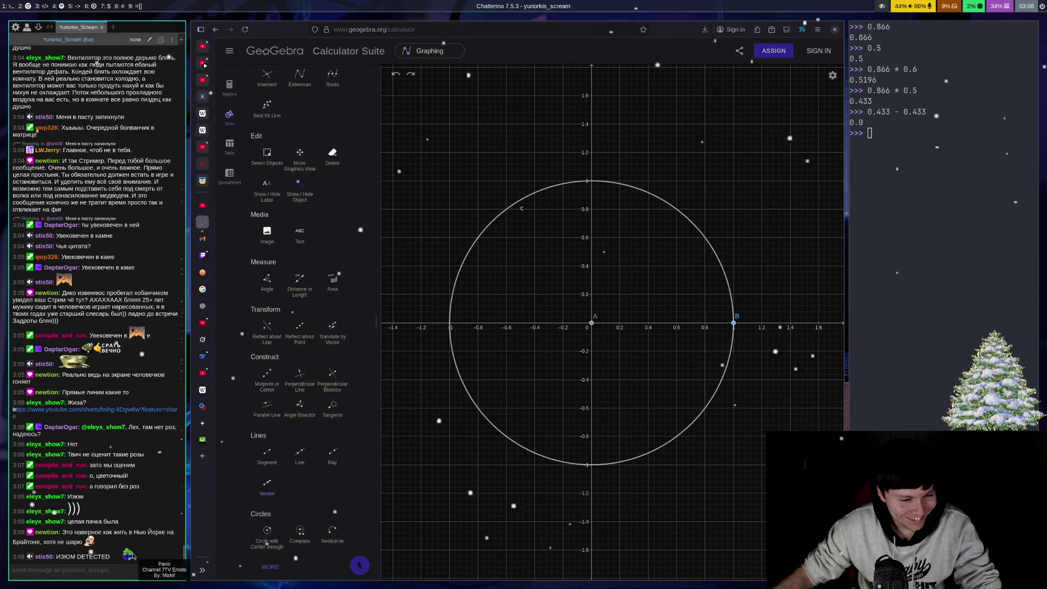
left_click(259, 485)
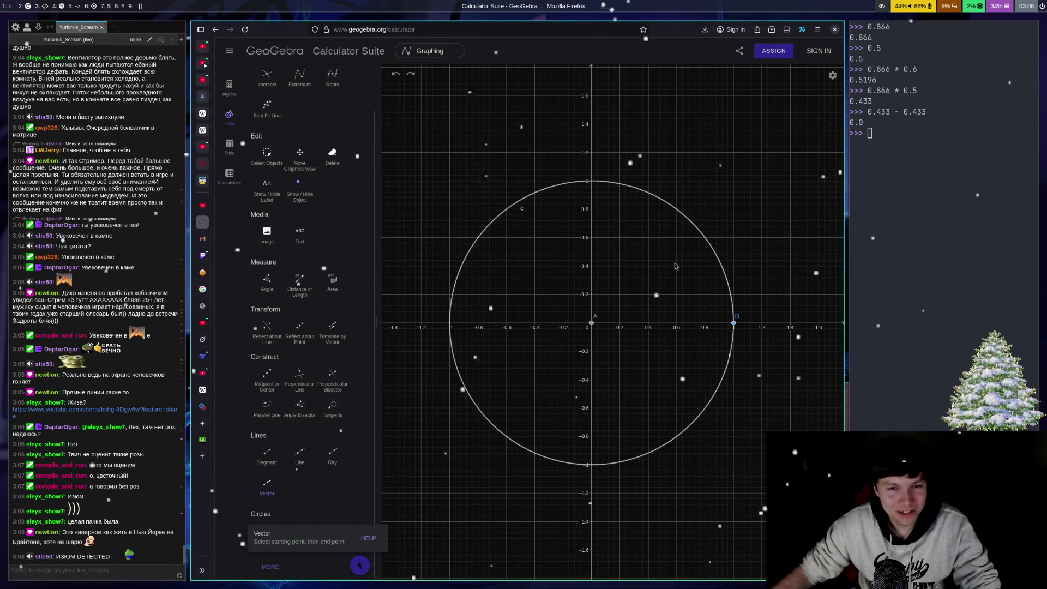
left_click(862, 307)
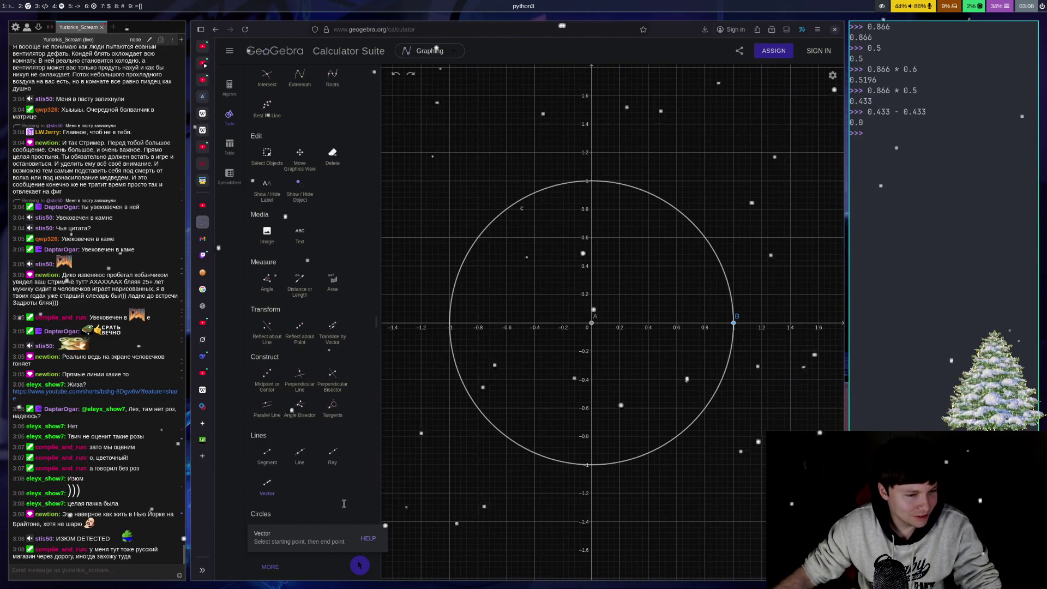
left_click(286, 509)
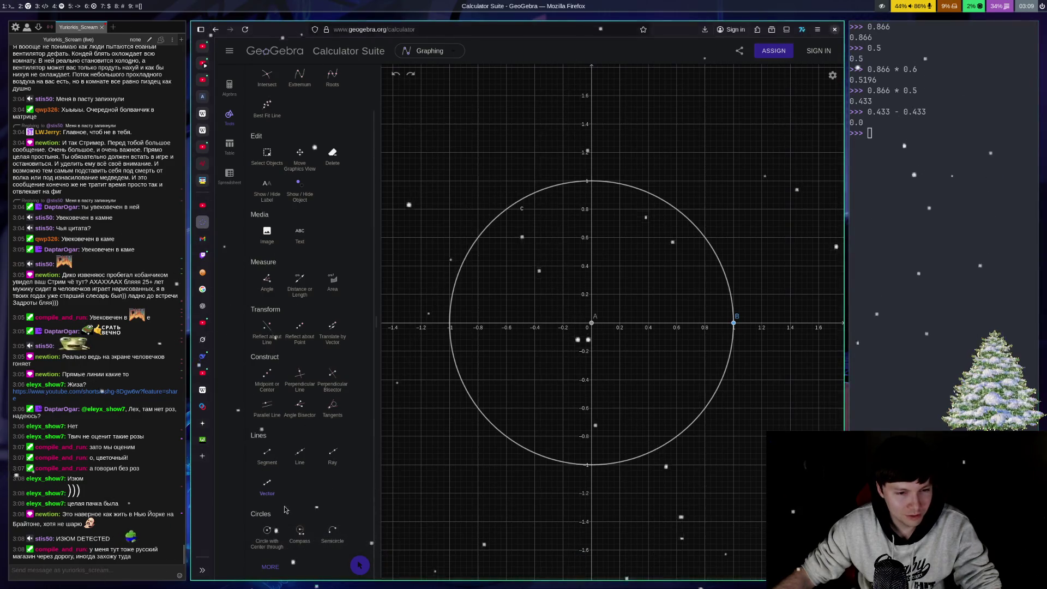
left_click(266, 484)
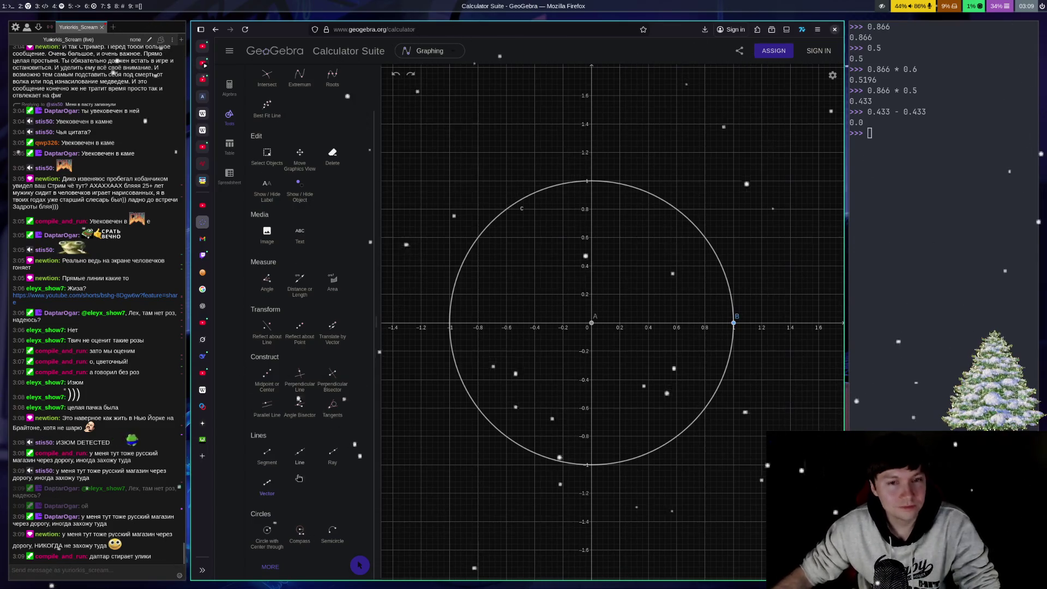
left_click(269, 501)
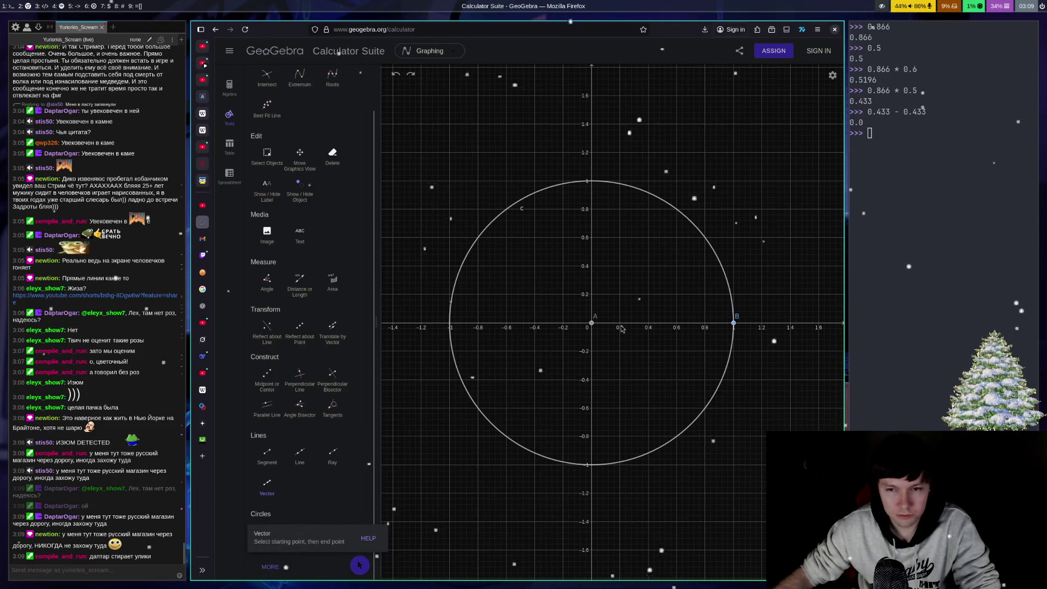
- Draw vector u from A to C, projection vectors v and w to C, and begin an origin line
left_click(593, 324)
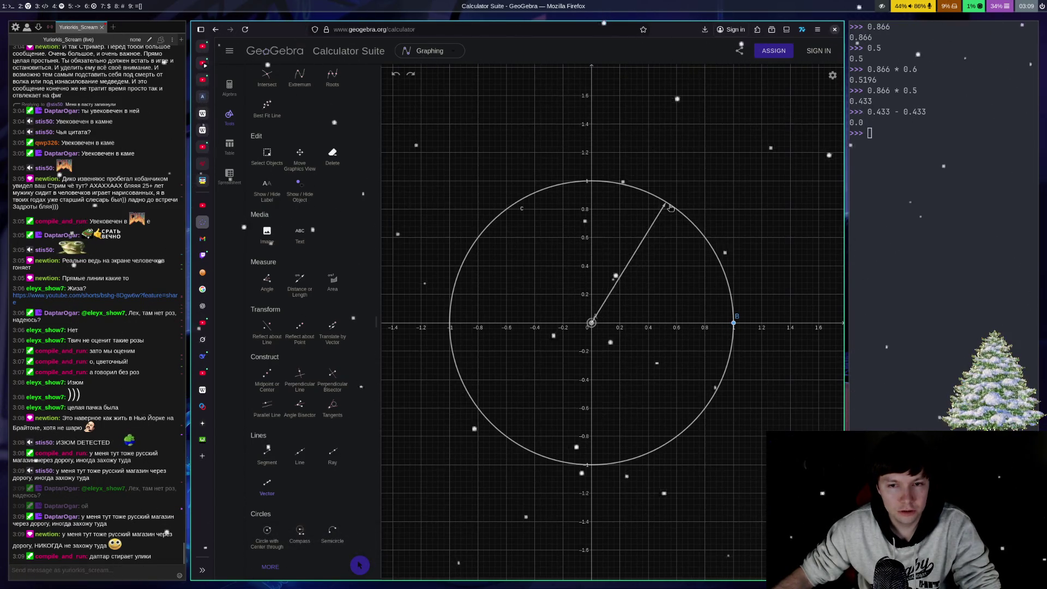
left_click(666, 203)
left_click(666, 203)
left_click(666, 323)
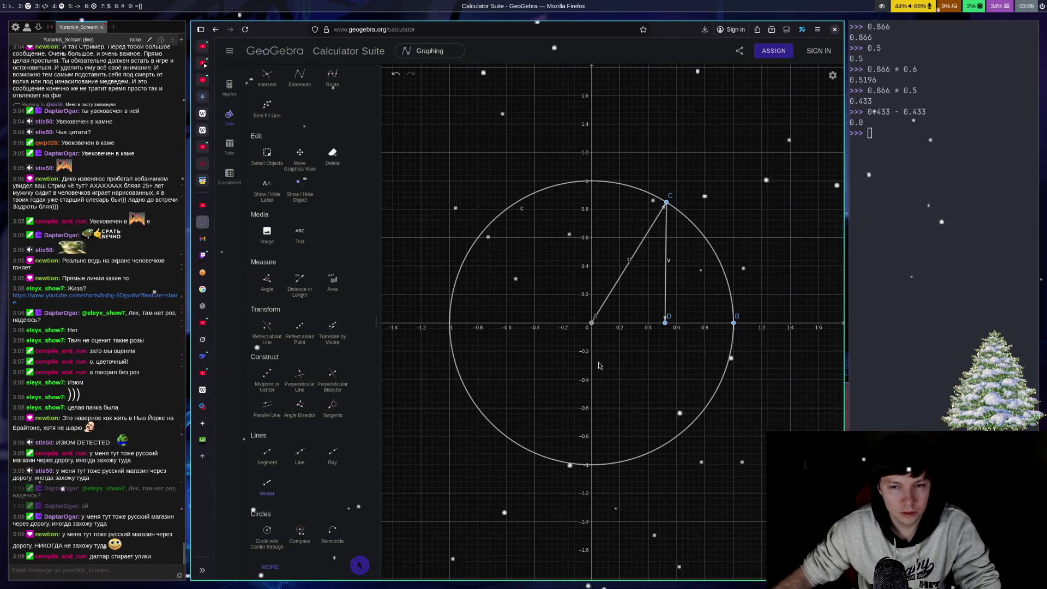
left_click(592, 198)
key("ctrl+z")
left_click(666, 202)
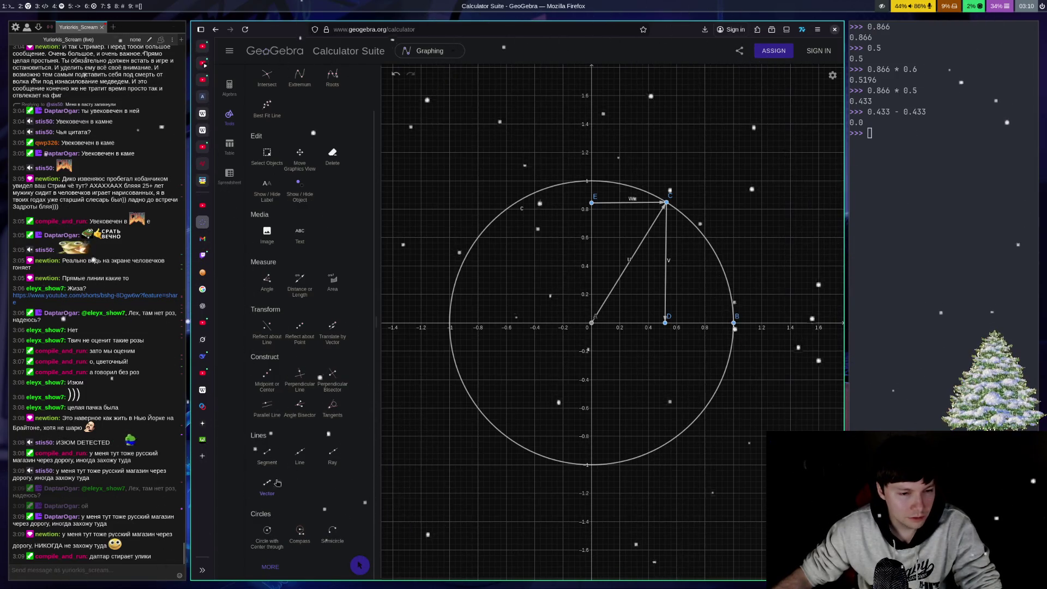
left_click(300, 452)
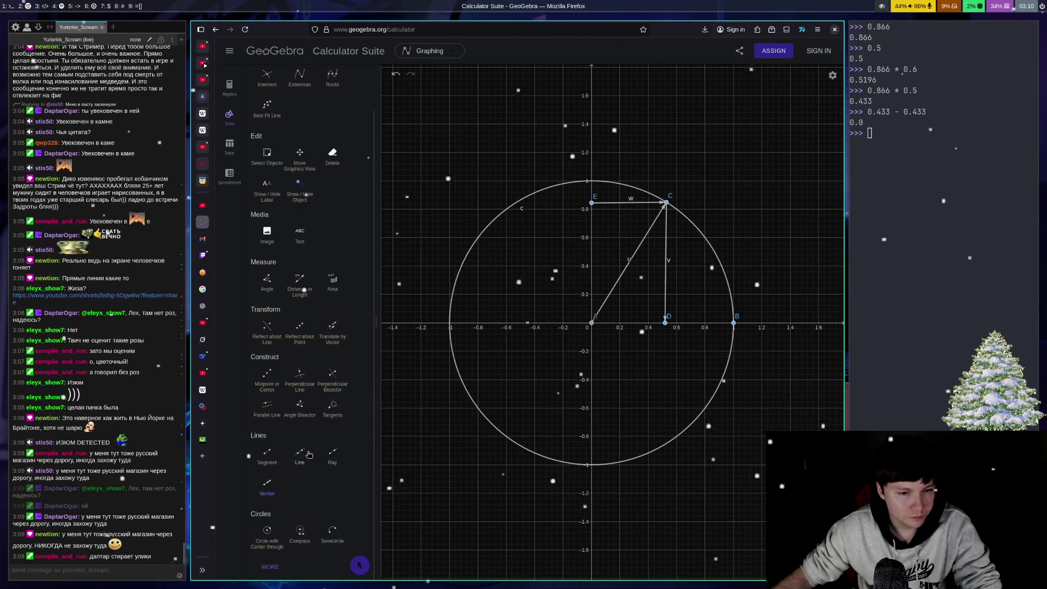
left_click(592, 325)
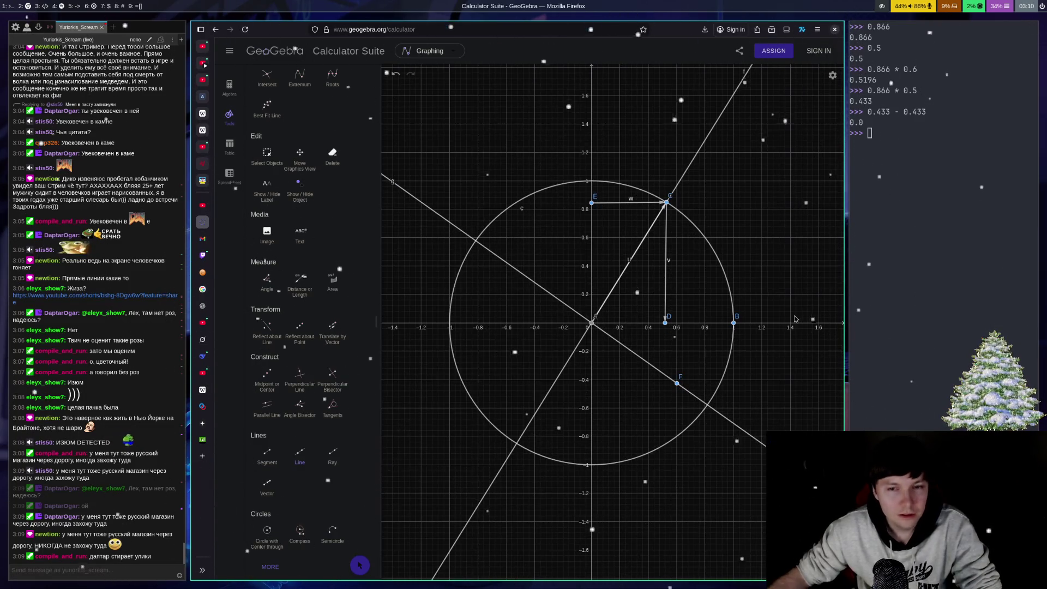
- From point G on the circle, draw one vector to a new point on the line and another to C
left_click(266, 482)
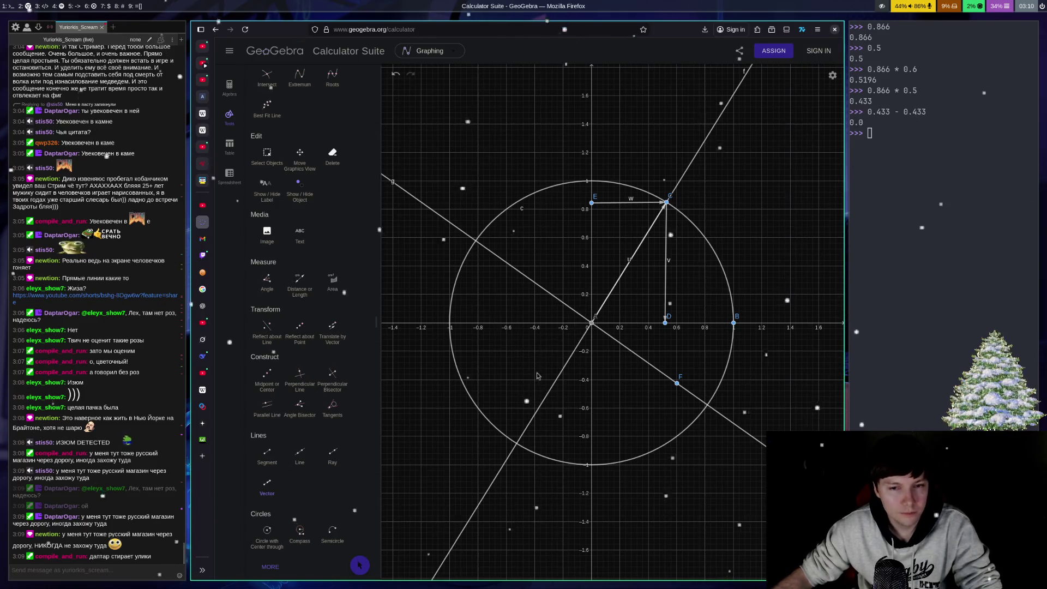
left_click(593, 326)
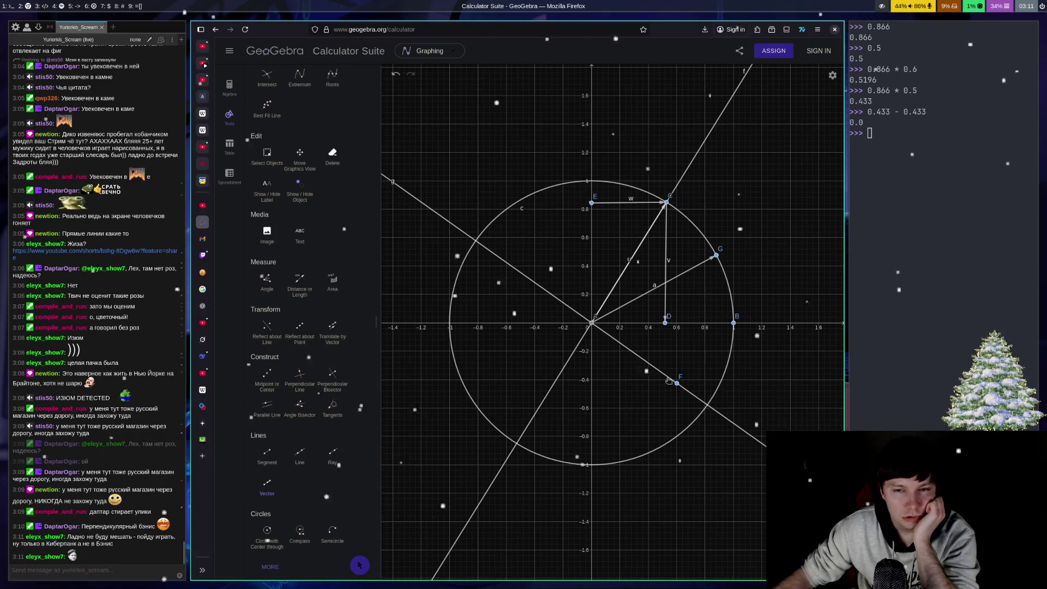
left_click(717, 256)
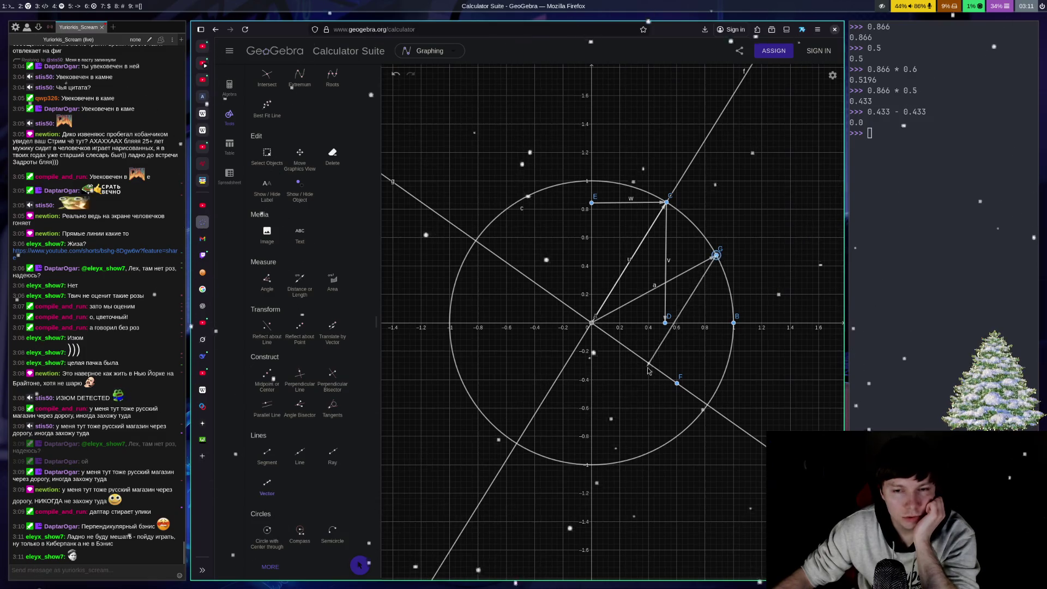
left_click(650, 363)
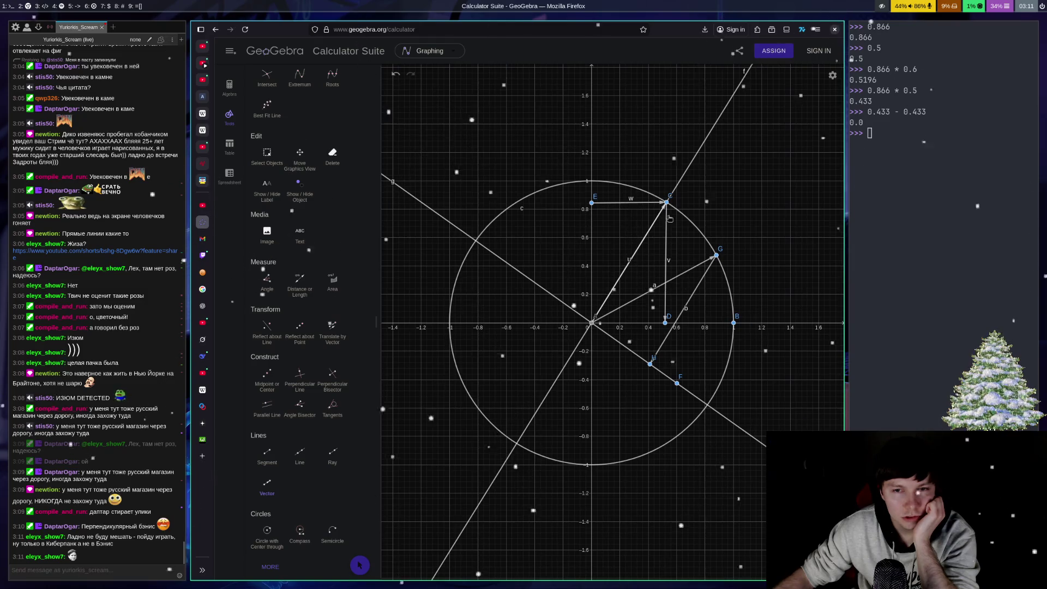
left_click(716, 255)
left_click(659, 215)
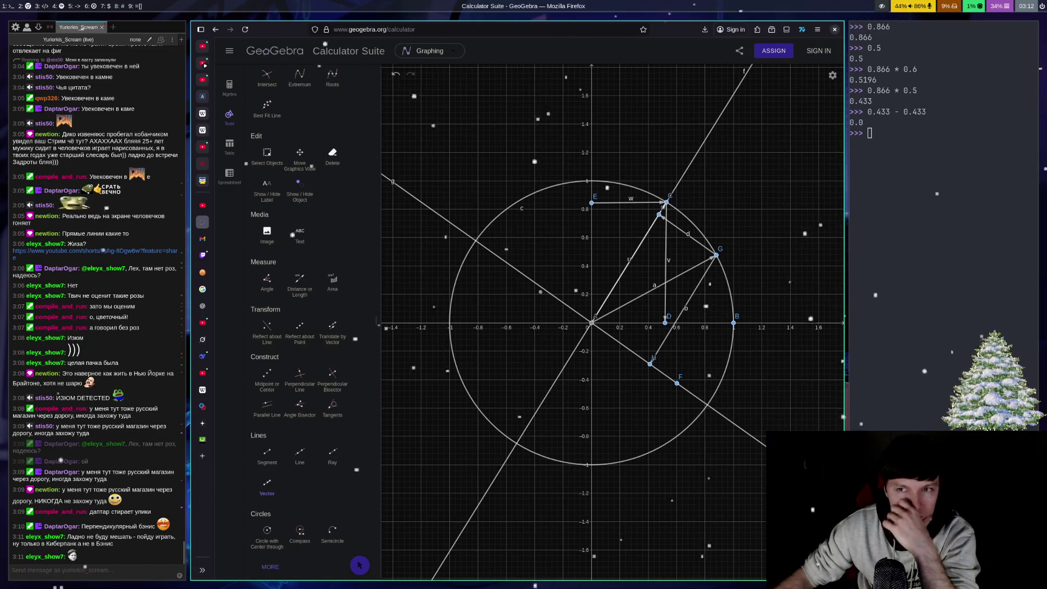
key("super+Right")
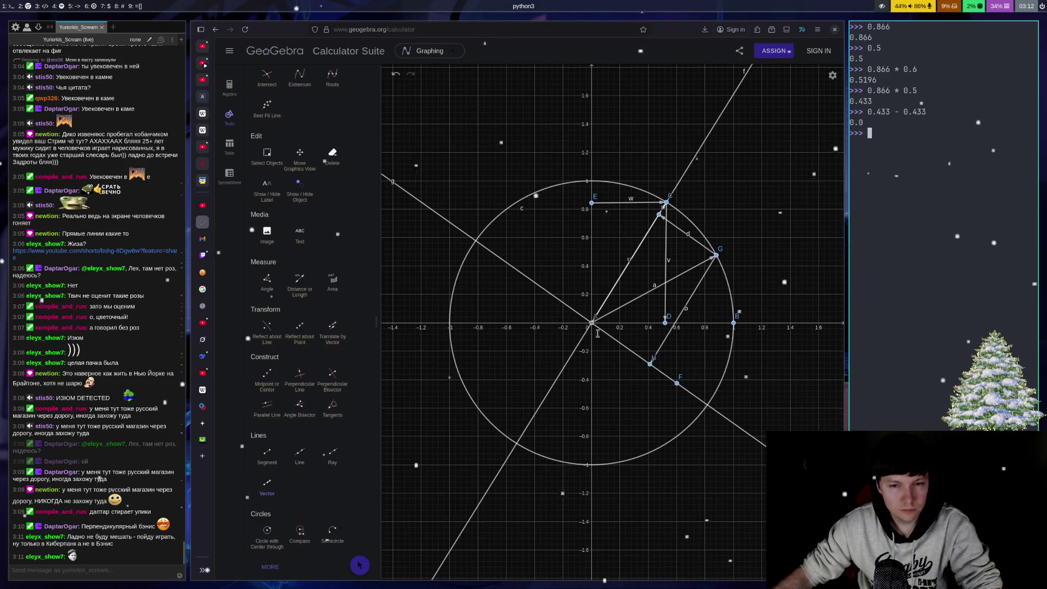
- Undo back to the circle and draw vectors A→C, C to both axes, and A→F
key("ctrl+z")
key("ctrl+z")
key("ctrl+z")
key("ctrl+z")
key("ctrl+z")
key("ctrl+z")
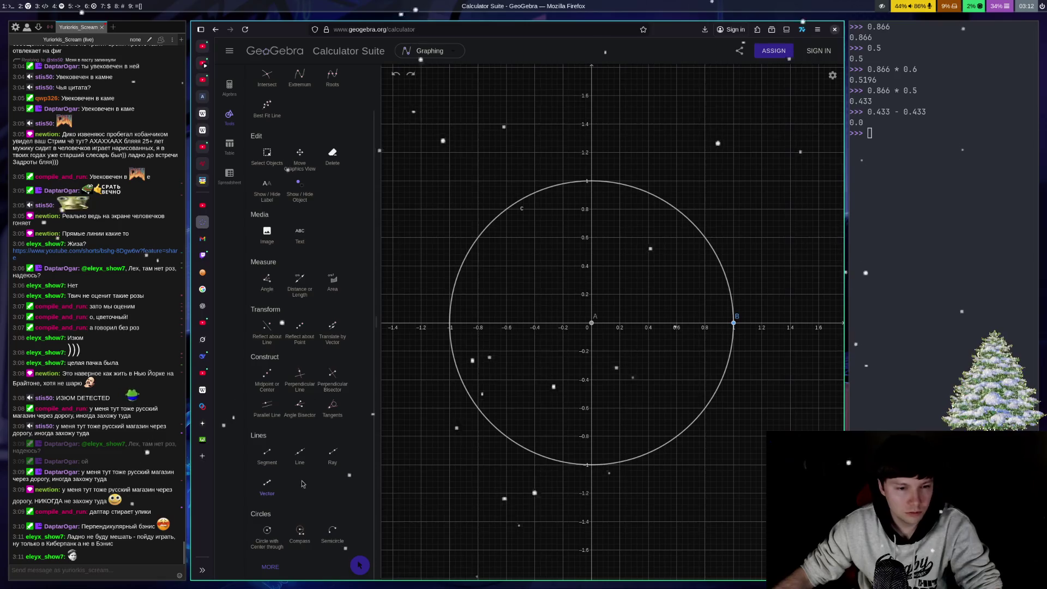
left_click(266, 486)
left_click(592, 323)
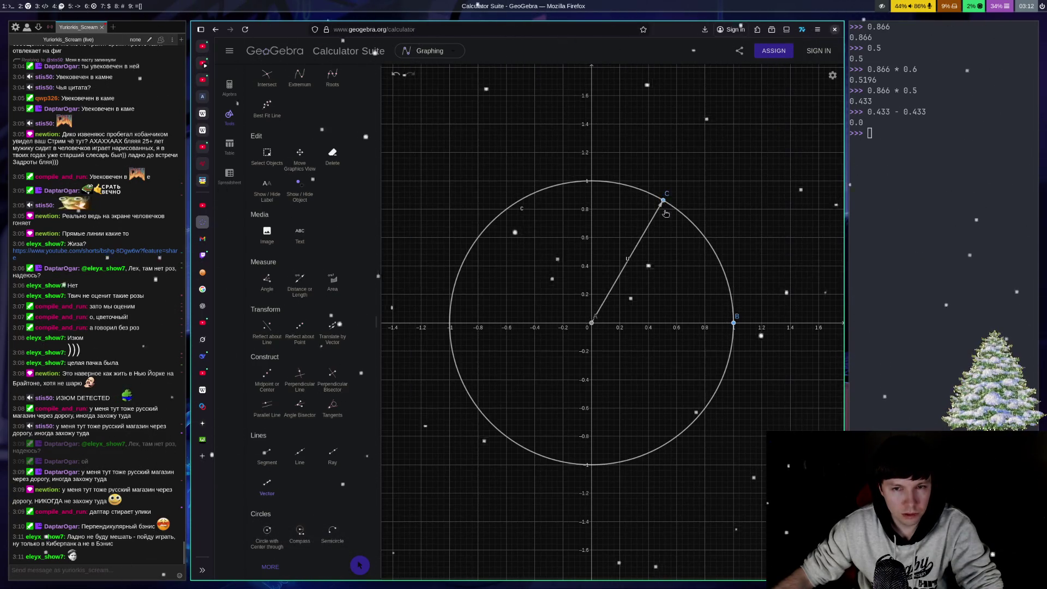
left_click(662, 200)
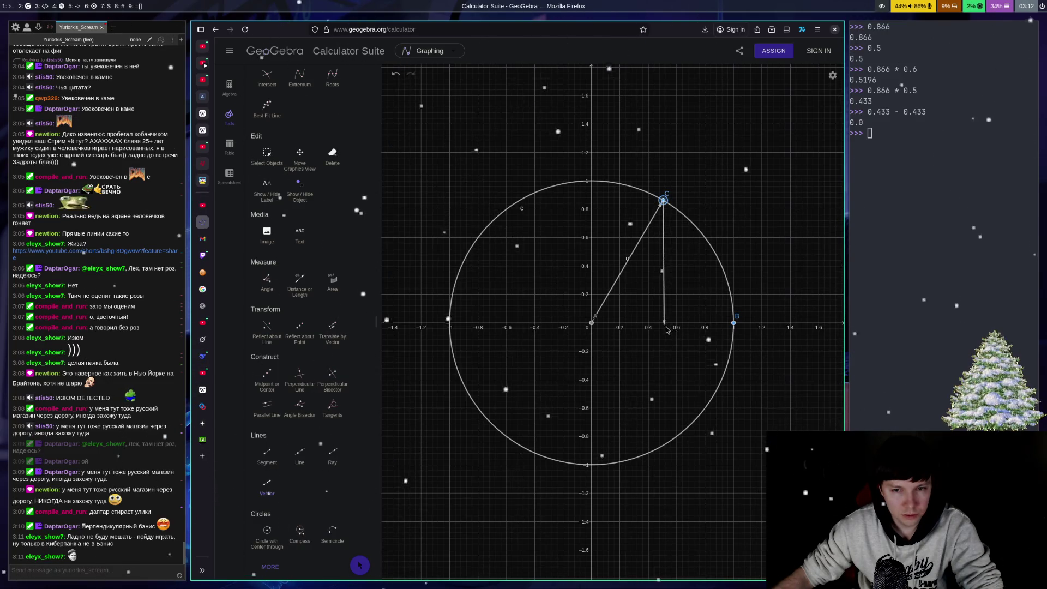
left_click(661, 323)
left_click(663, 200)
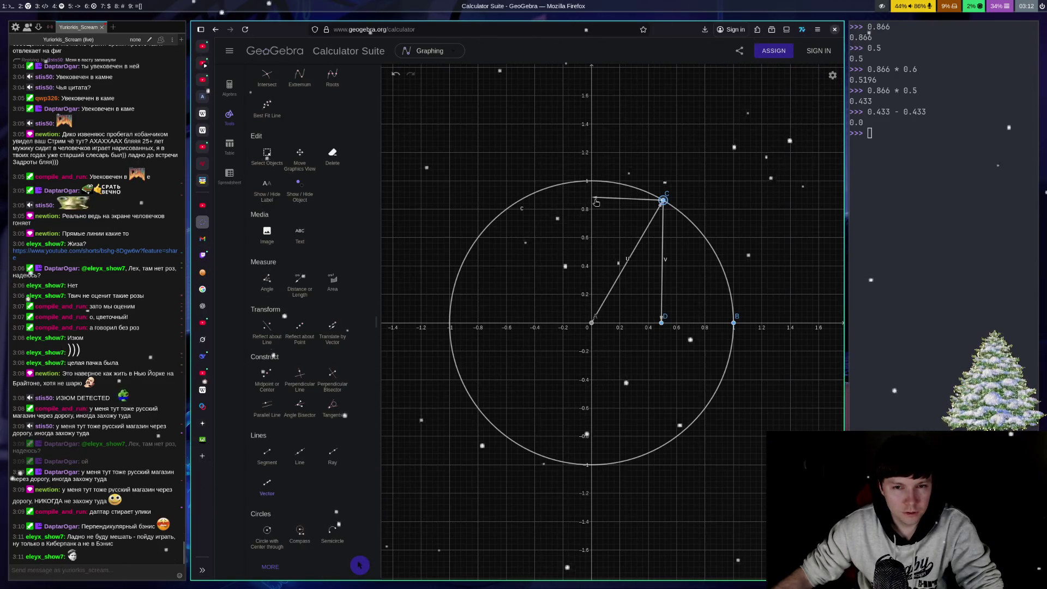
left_click(592, 199)
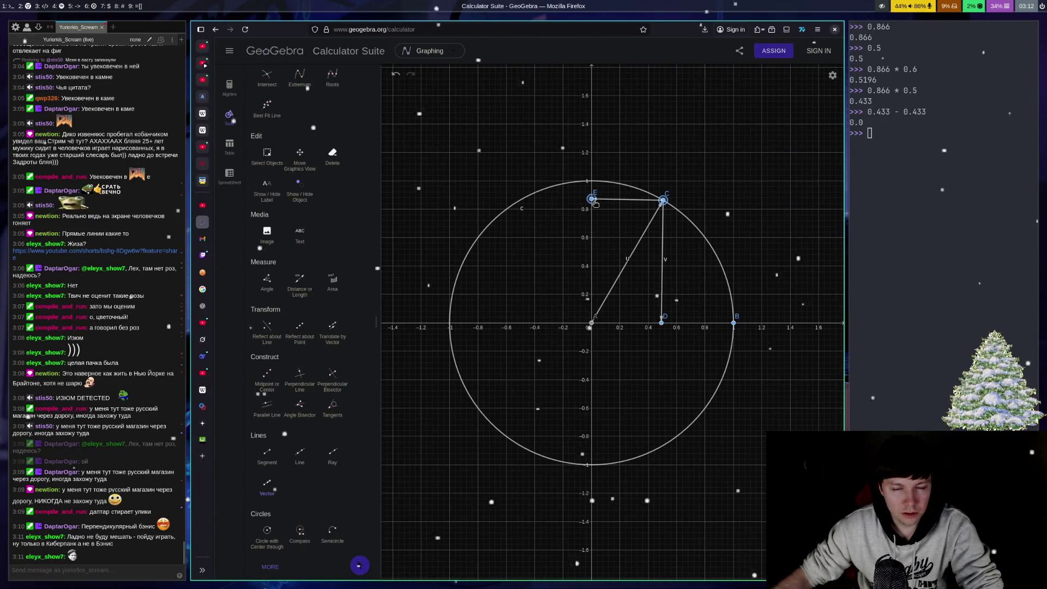
left_click(594, 329)
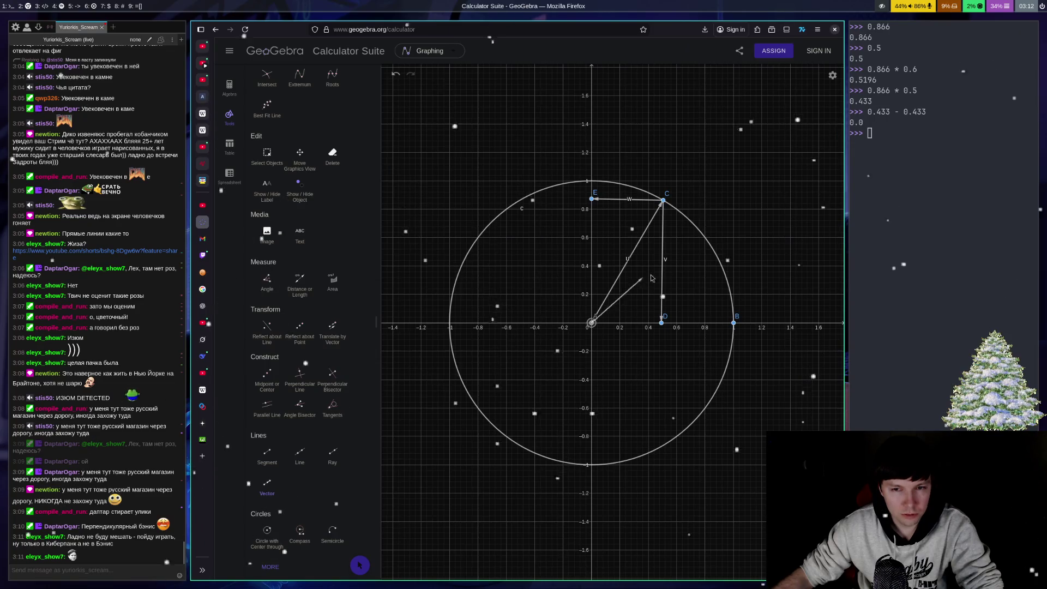
left_click(717, 256)
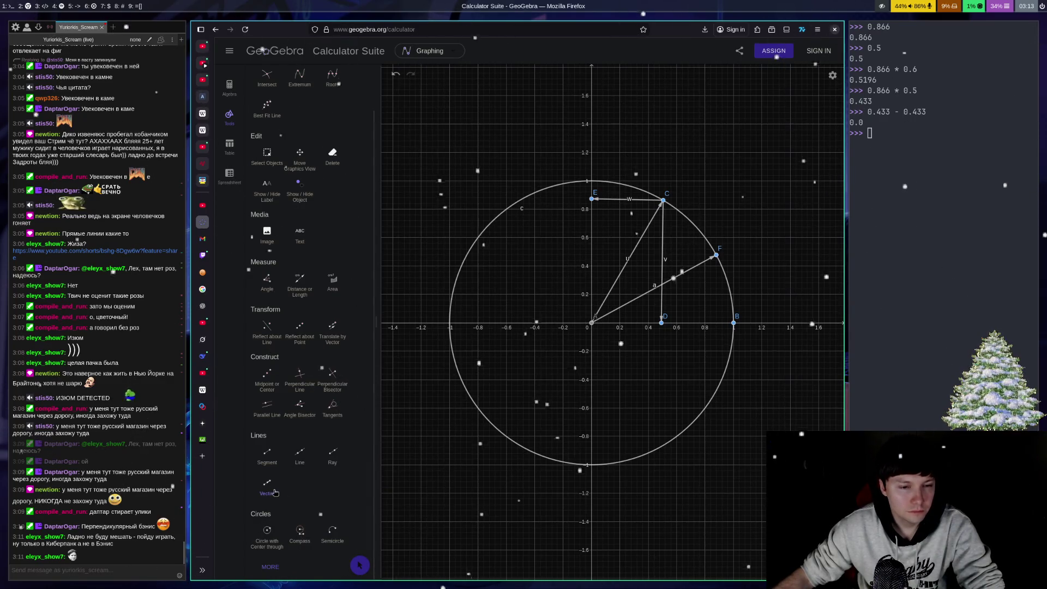
- Draw line f through the origin and F with point G, plus a second origin line through H
left_click(294, 464)
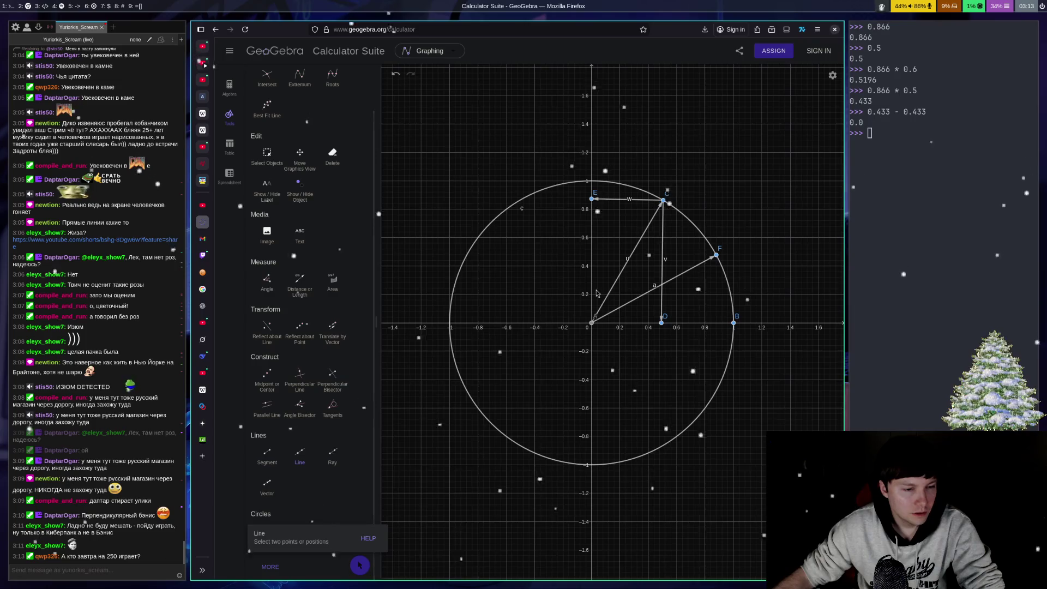
left_click(591, 323)
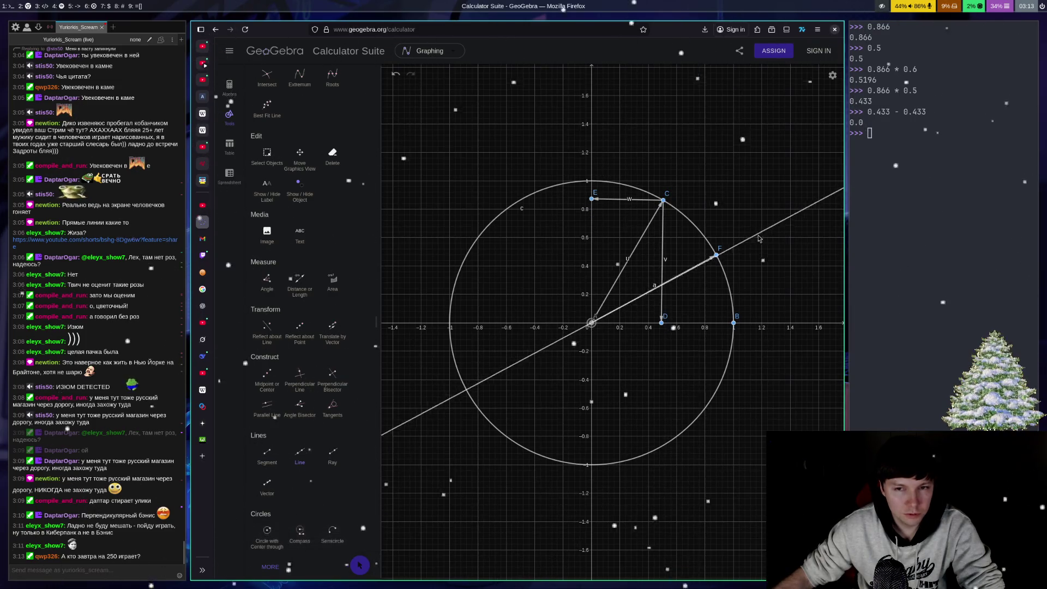
left_click(716, 254)
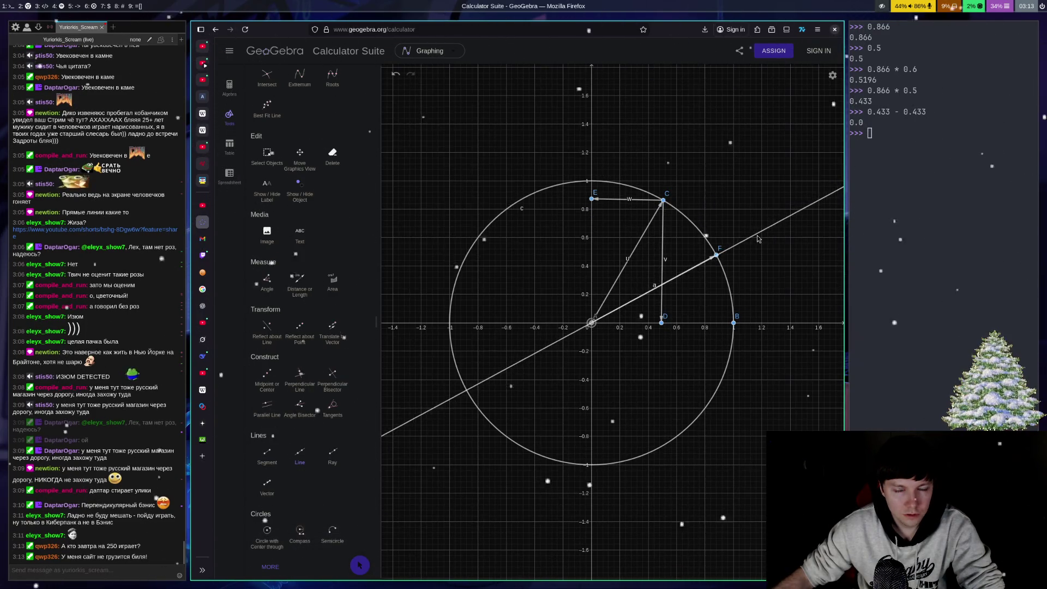
left_click(755, 234)
left_click(592, 322)
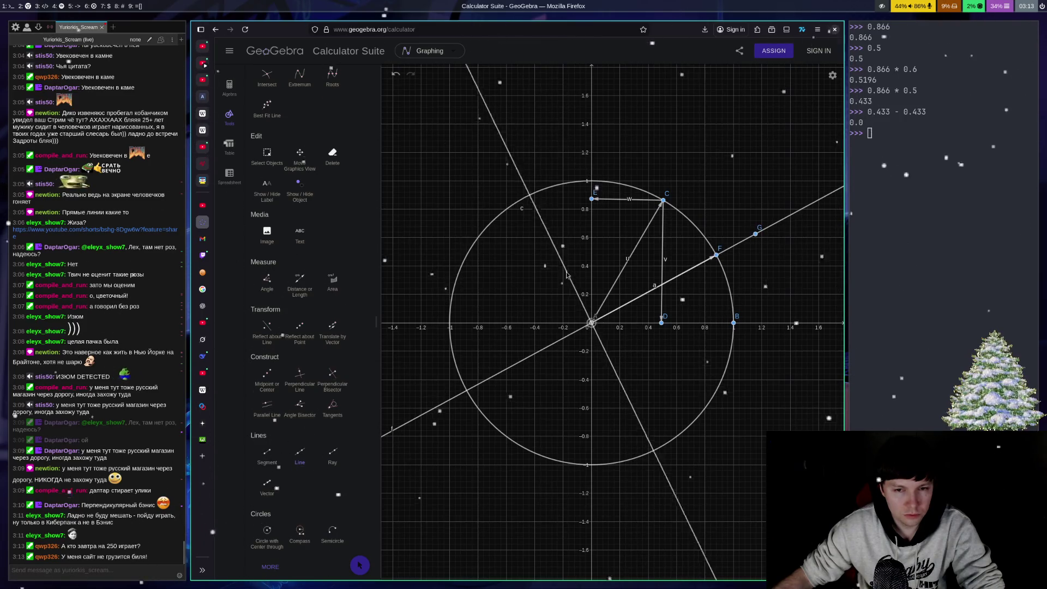
left_click(568, 269)
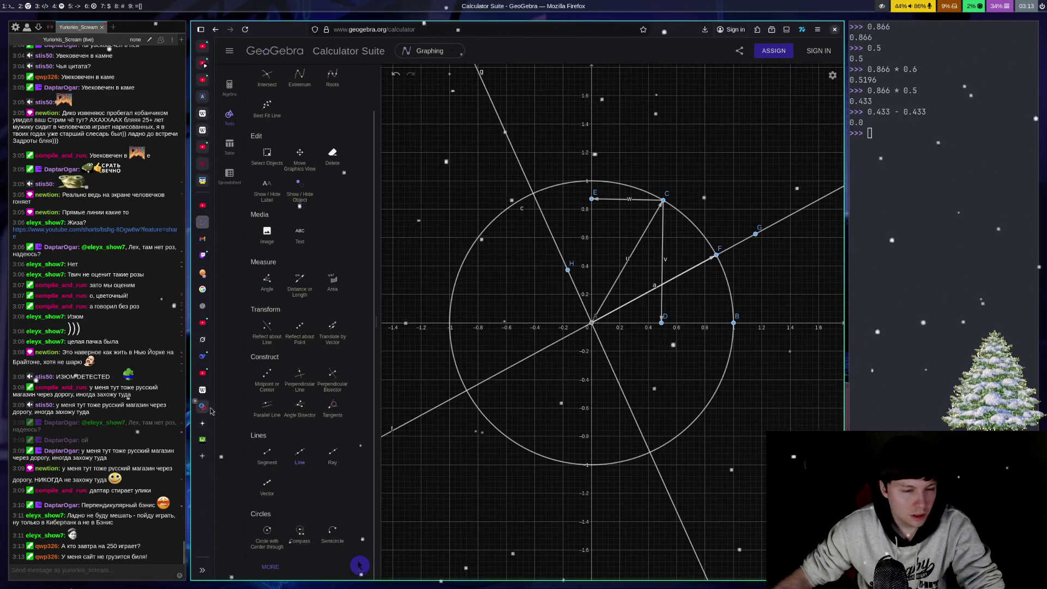
left_click(202, 456)
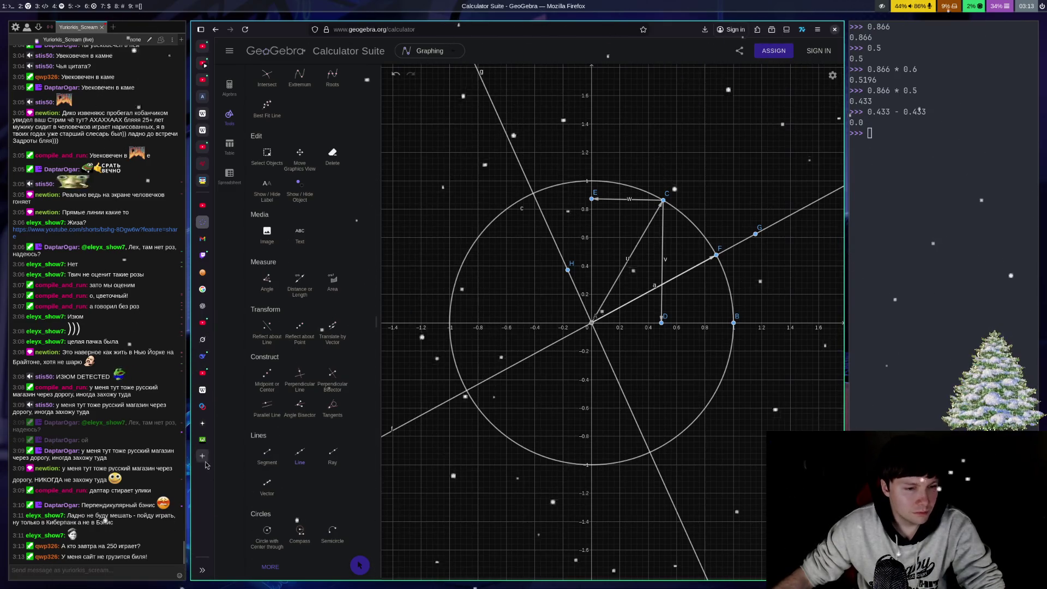
- In a new tab, go to Google and search for 'quake live 250 fps'
type("пщ")
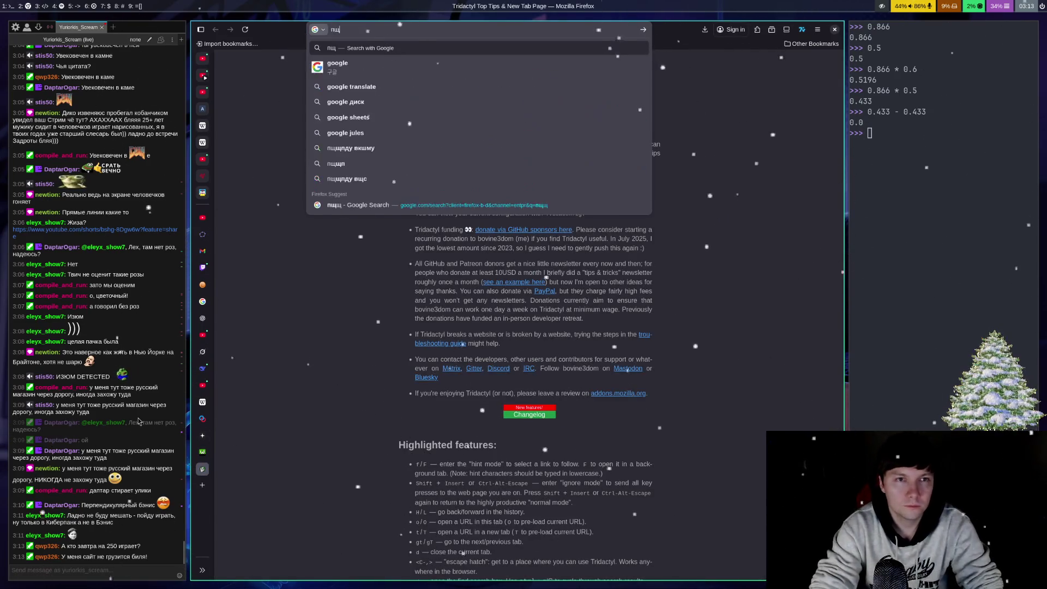
key("BackSpace")
key("BackSpace")
type("go")
key("Return")
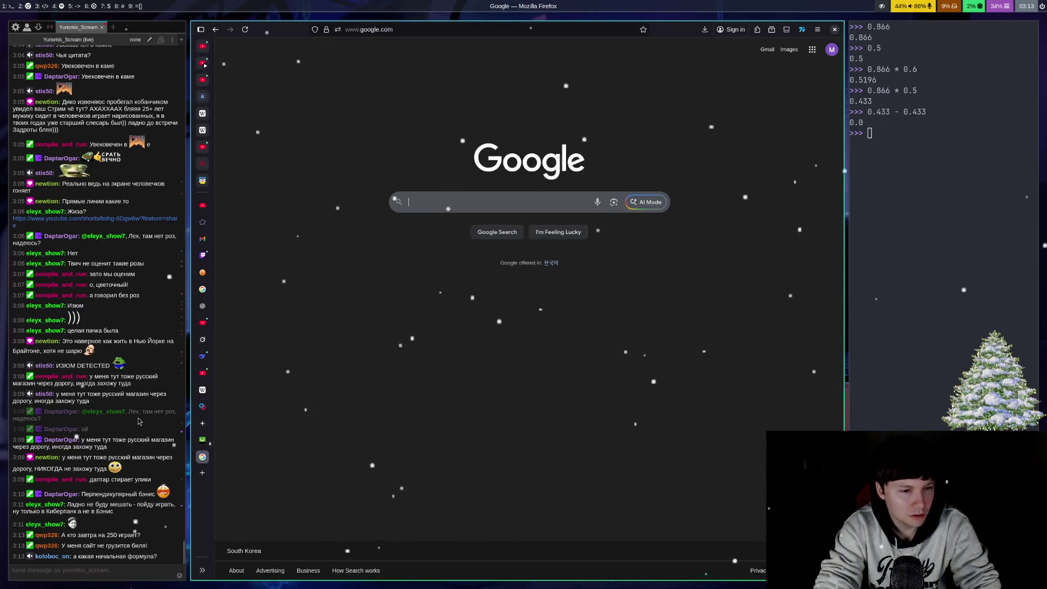
type("quake live ")
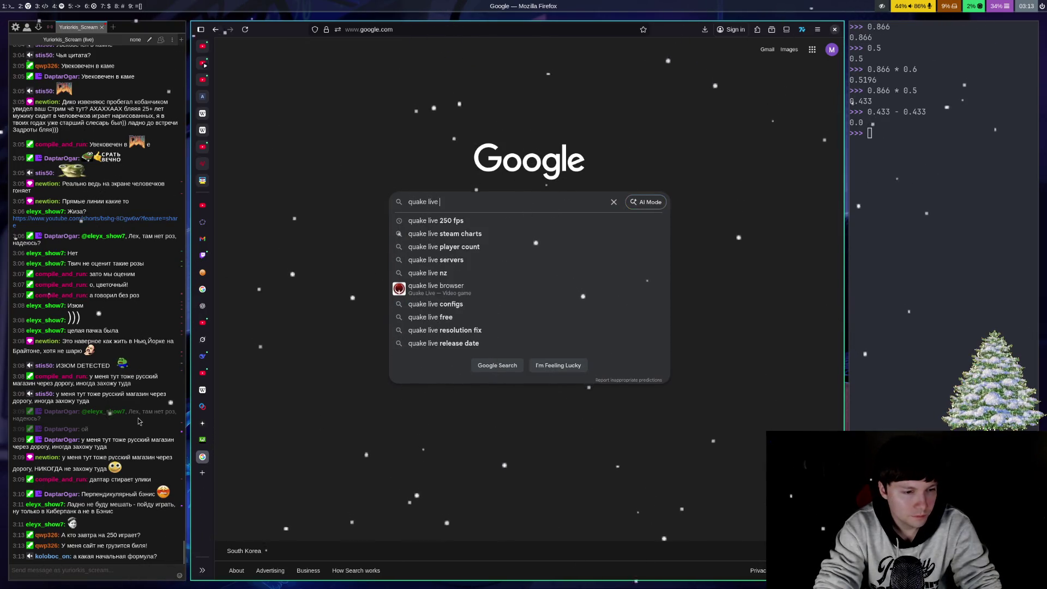
type("250")
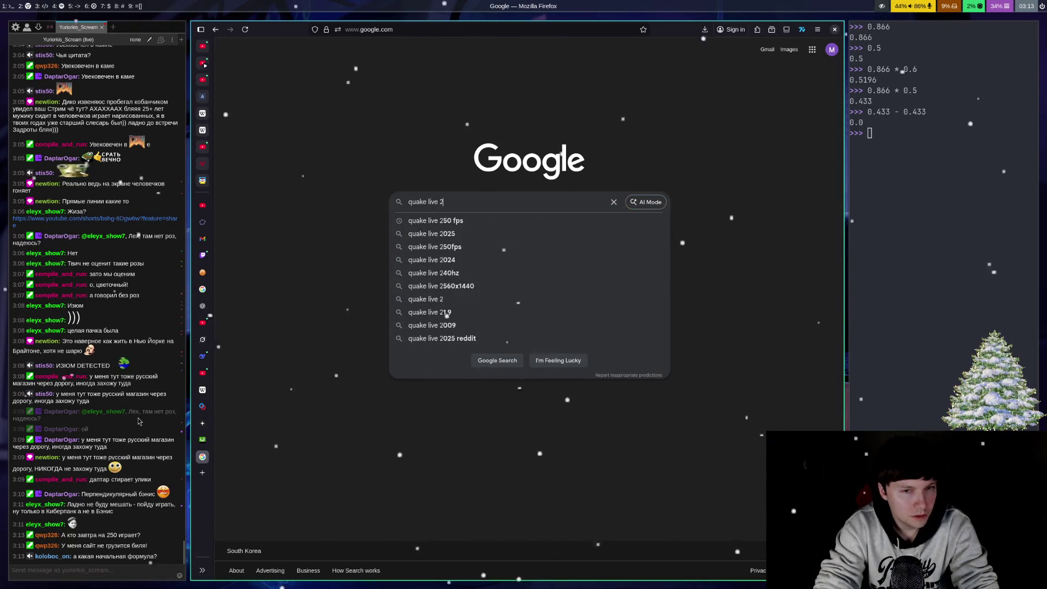
left_click(139, 420)
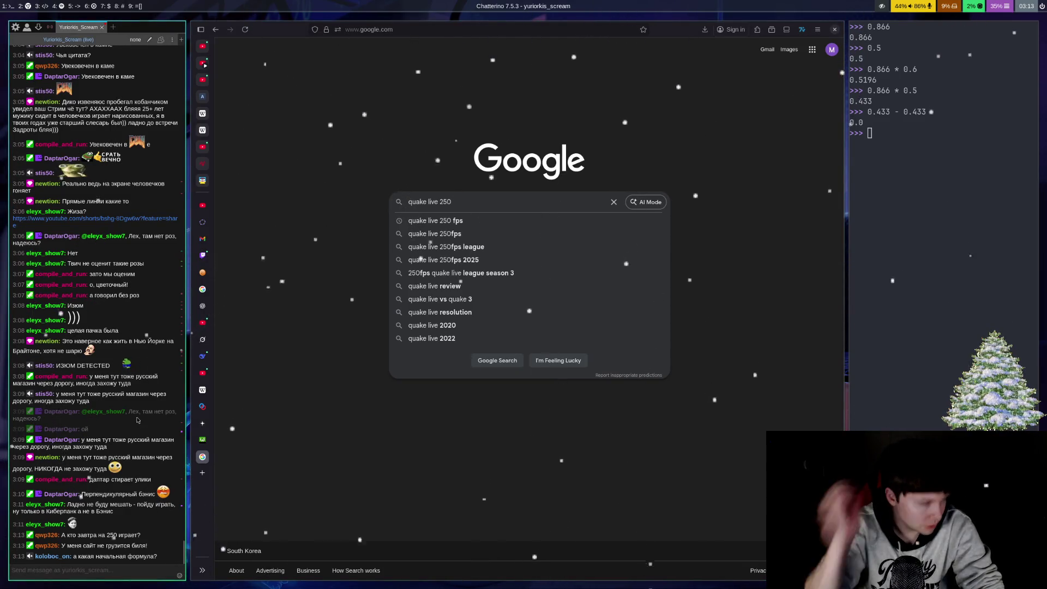
type("cos(")
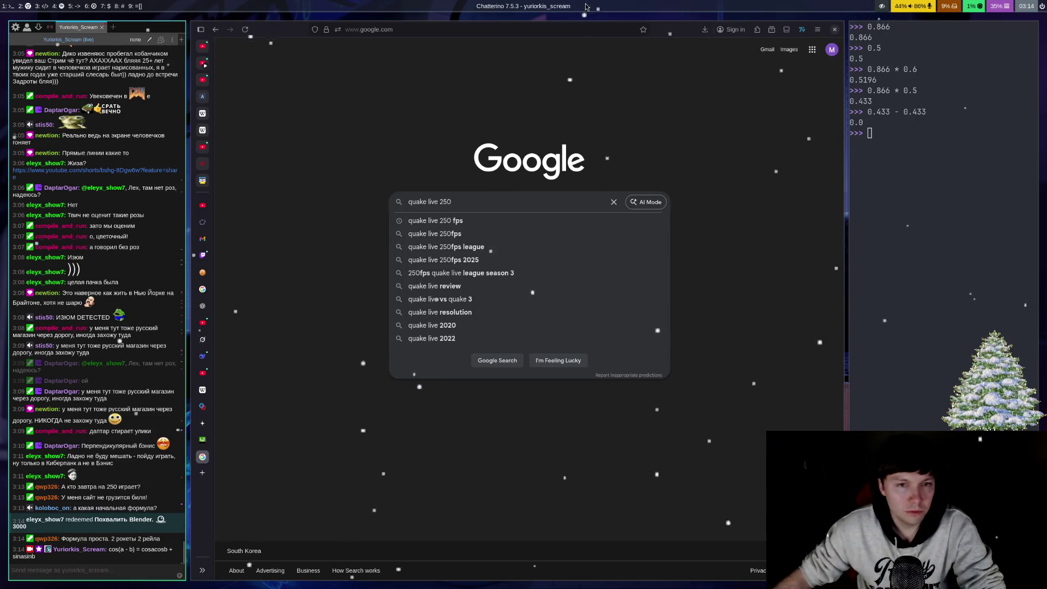
left_click(446, 222)
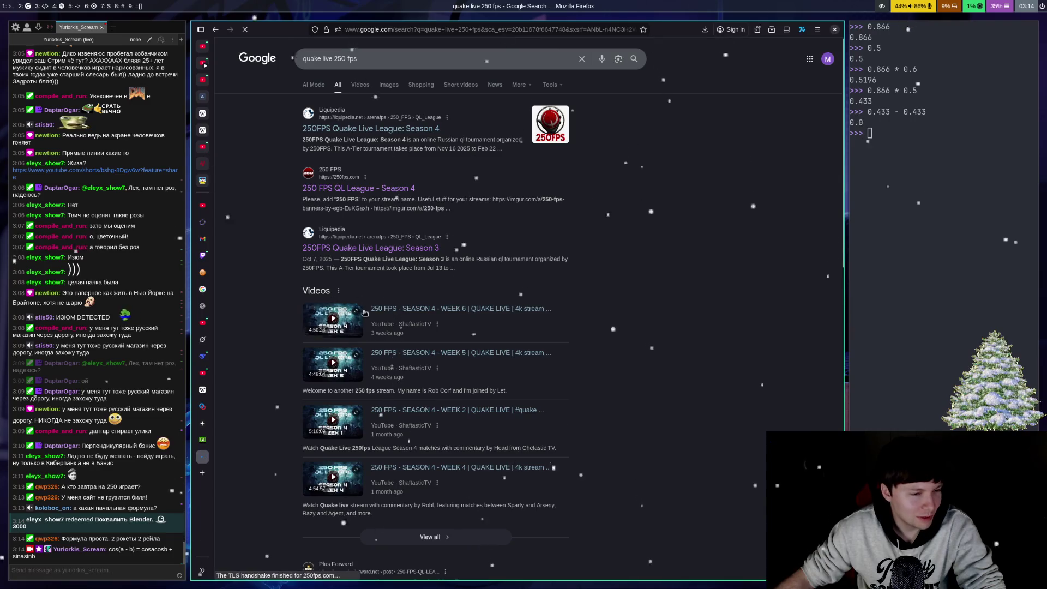
- Open the 250 FPS QL League – Season 4 result and scroll down to the Round 7 schedule
left_click(358, 189)
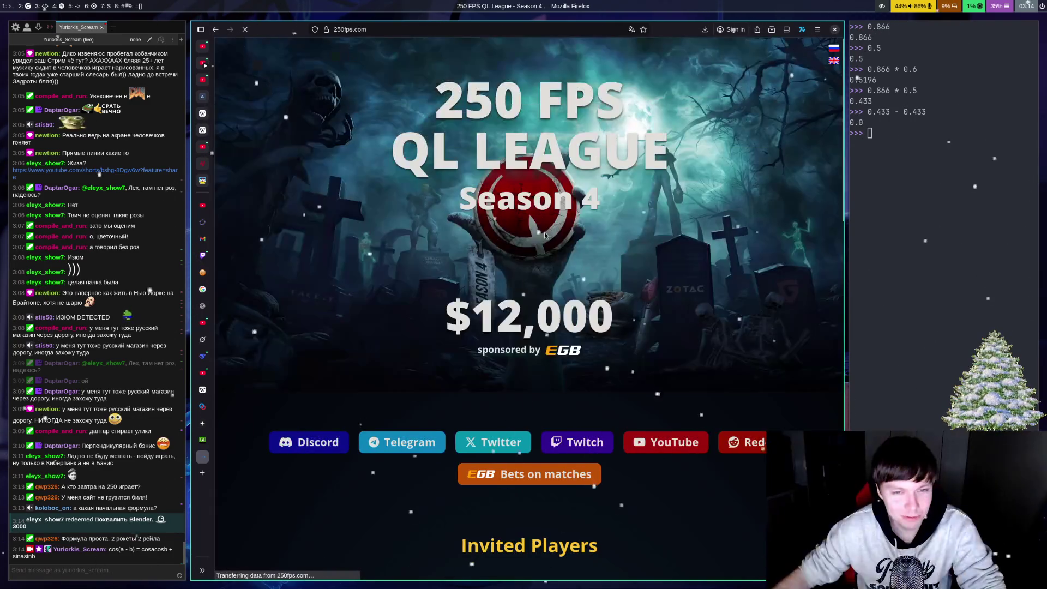
scroll(623, 296, "down", 10)
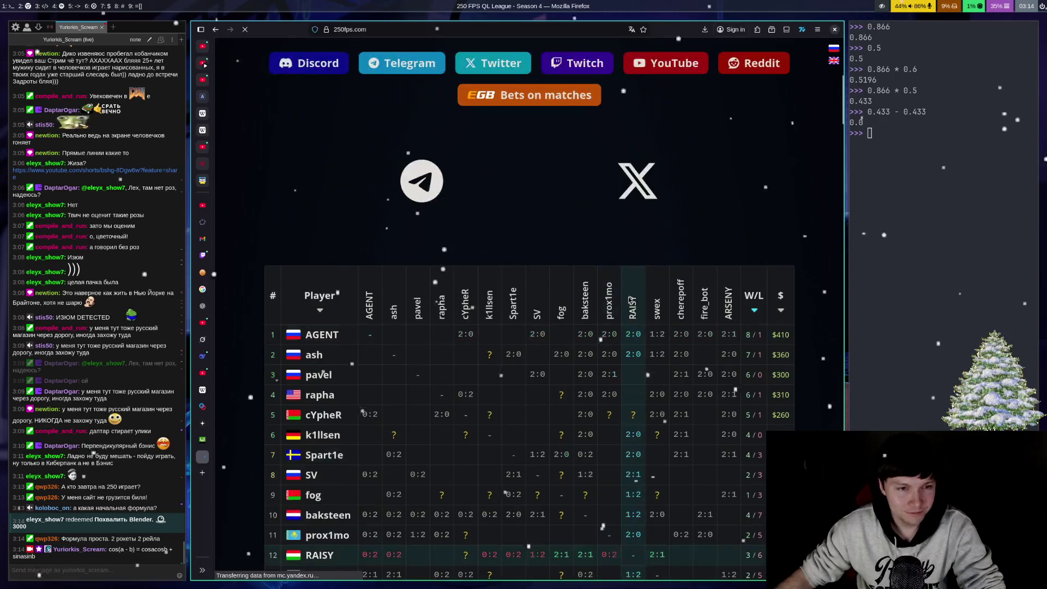
scroll(610, 338, "down", 10)
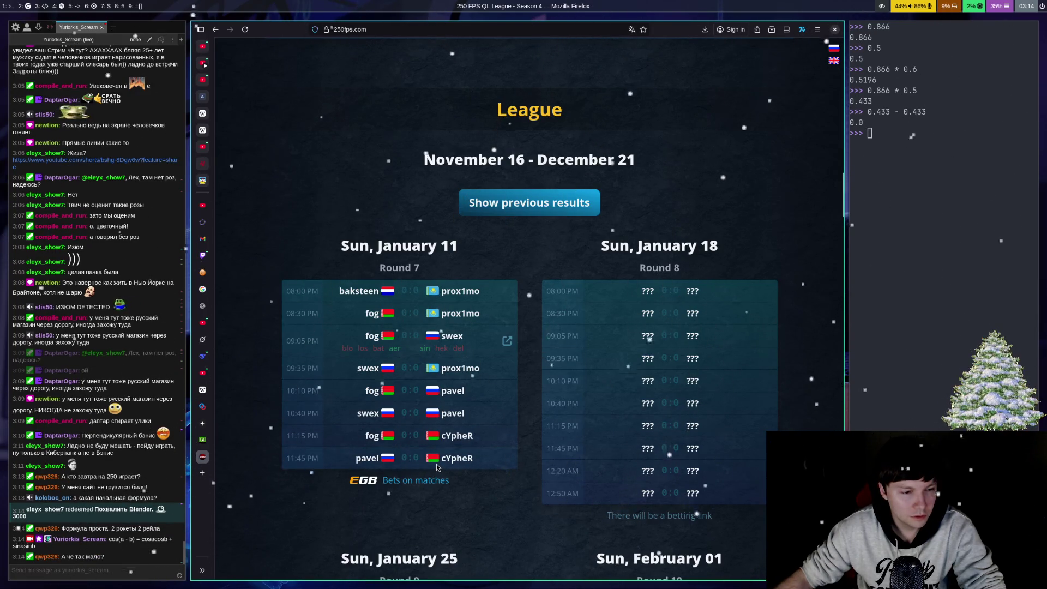
scroll(481, 430, "down", 2)
scroll(480, 428, "down", 1)
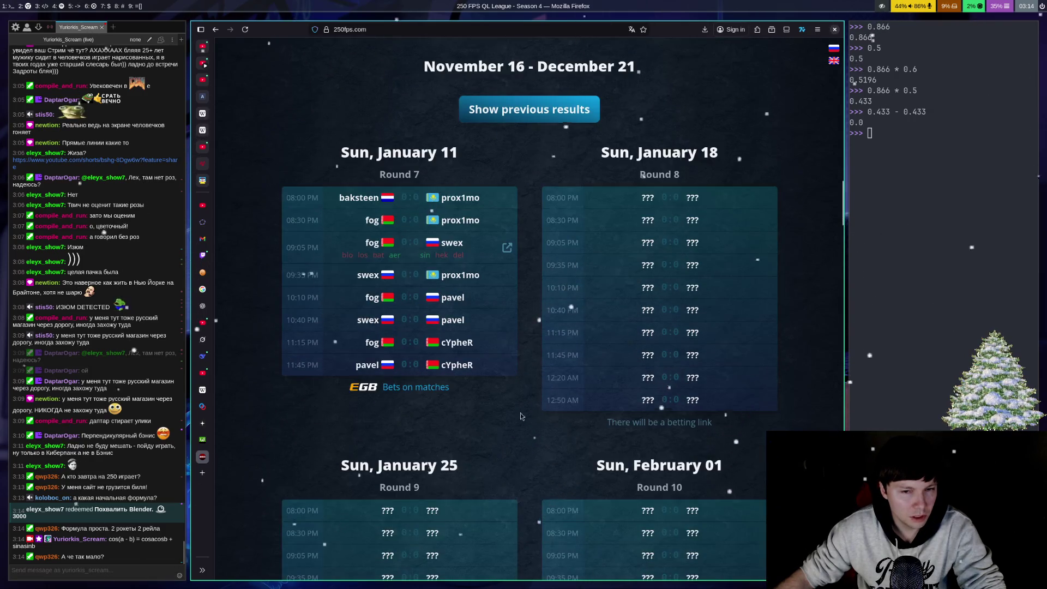